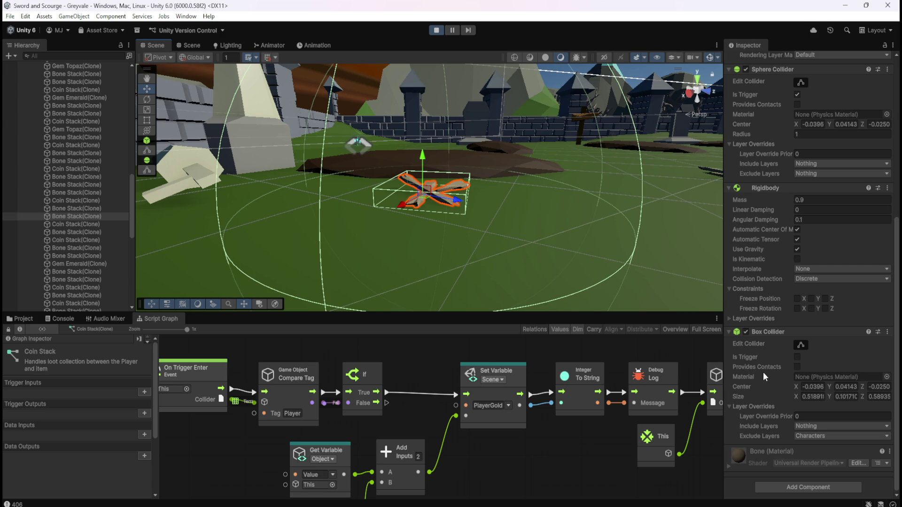
Stop play mode in the Unity editor.
scroll(754, 379, "up", 10)
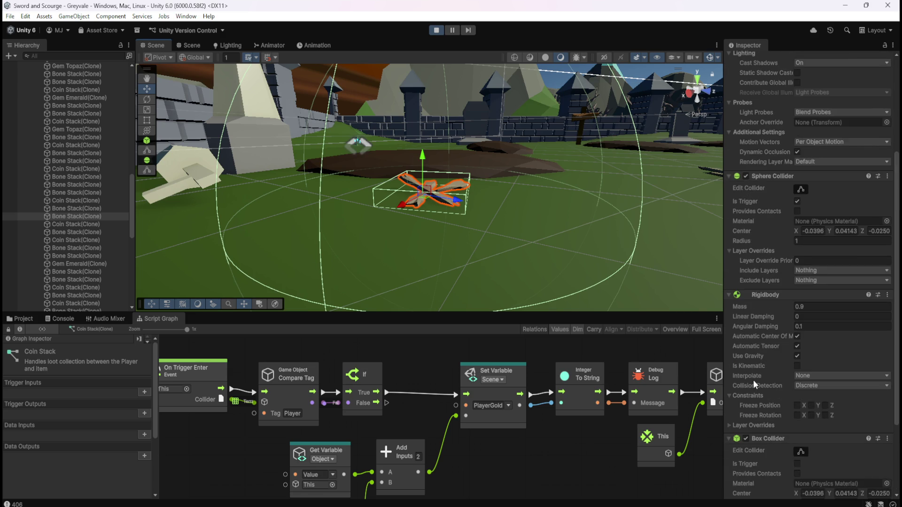
scroll(751, 370, "down", 10)
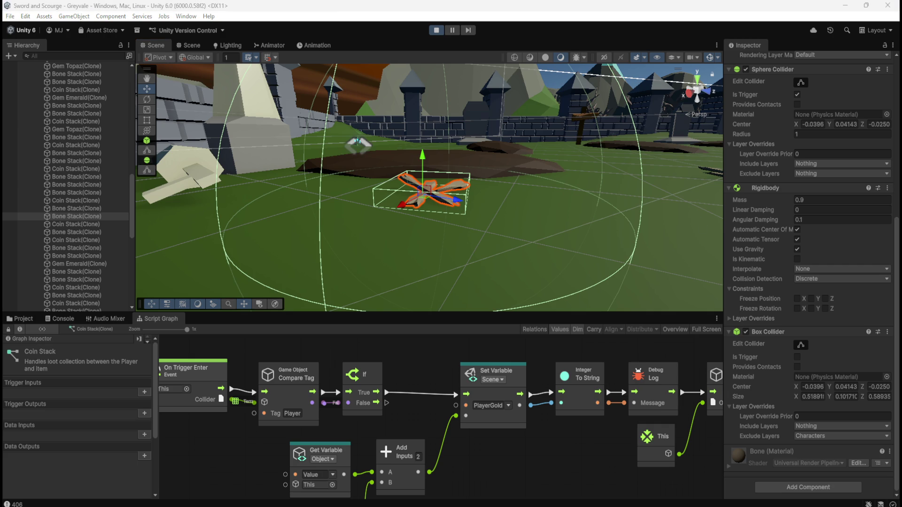
left_click(131, 210)
mouse_move(131, 210)
left_mouse_down()
mouse_move(140, 241)
mouse_move(152, 162)
left_mouse_up()
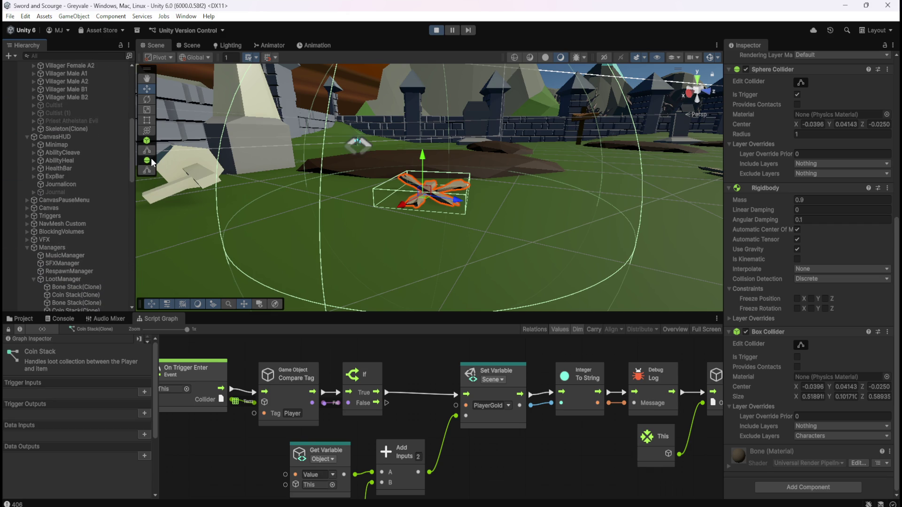
left_click(438, 29)
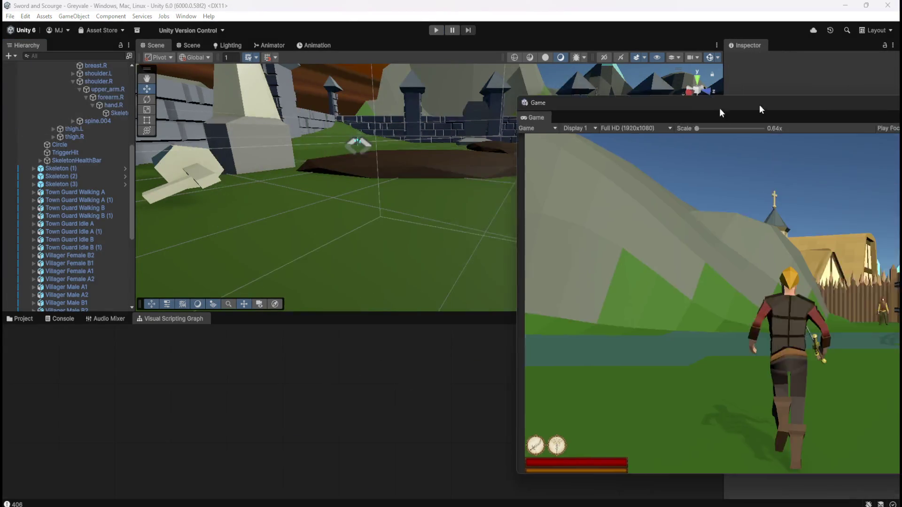
Dock the floating Game view into the main editor and select PlayerArmature to show its graph.
mouse_move(723, 113)
left_mouse_down()
mouse_move(443, 91)
mouse_move(472, 93)
left_mouse_up()
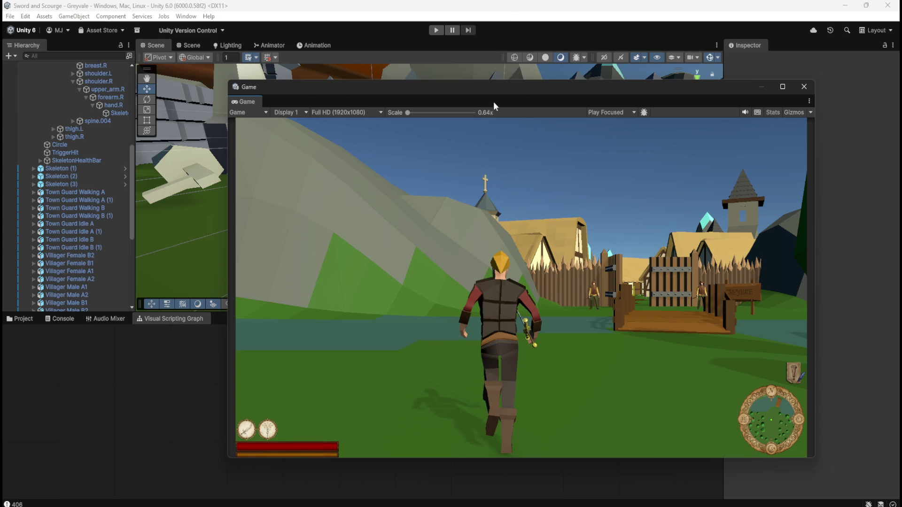
mouse_move(252, 104)
left_mouse_down()
mouse_move(342, 57)
mouse_move(373, 51)
left_mouse_up()
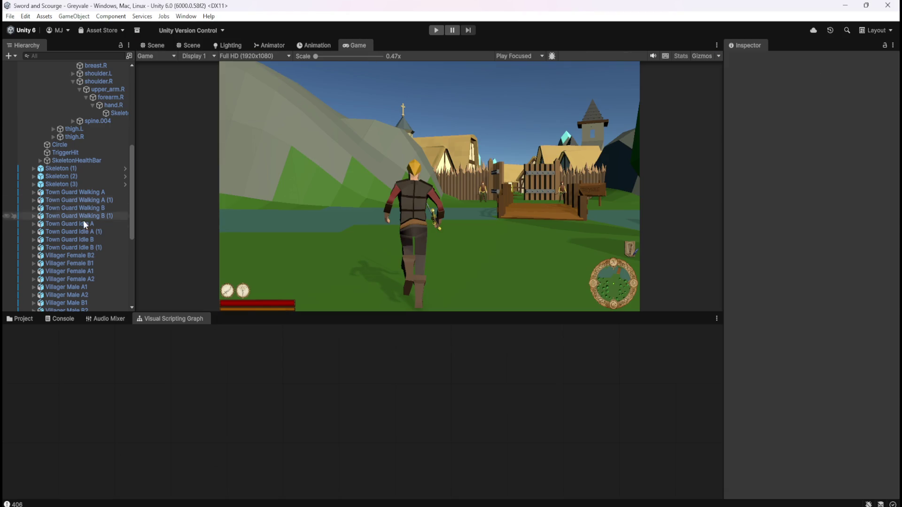
scroll(77, 225, "up", 10)
left_click(72, 112)
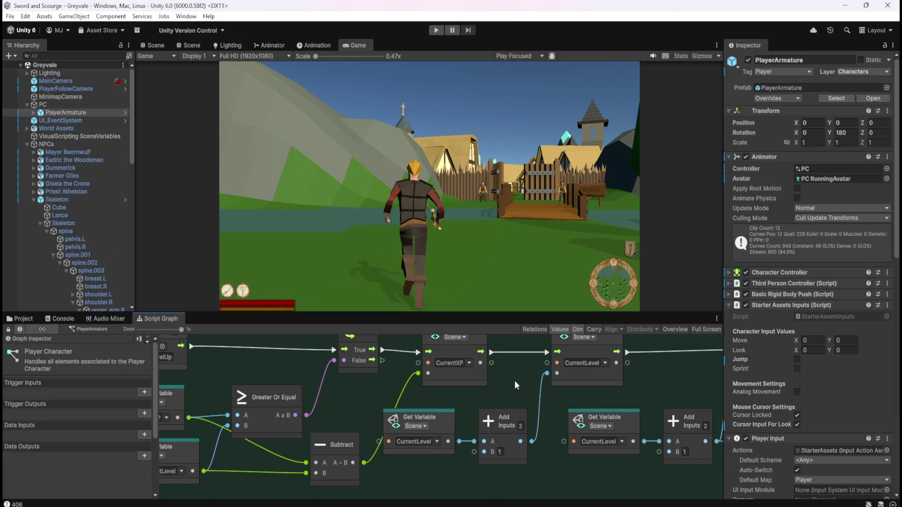
Maximize the Player Character graph and pan through LEVEL UP's XP formula, Clamp and UpdateExpBar nodes.
key("shift+space")
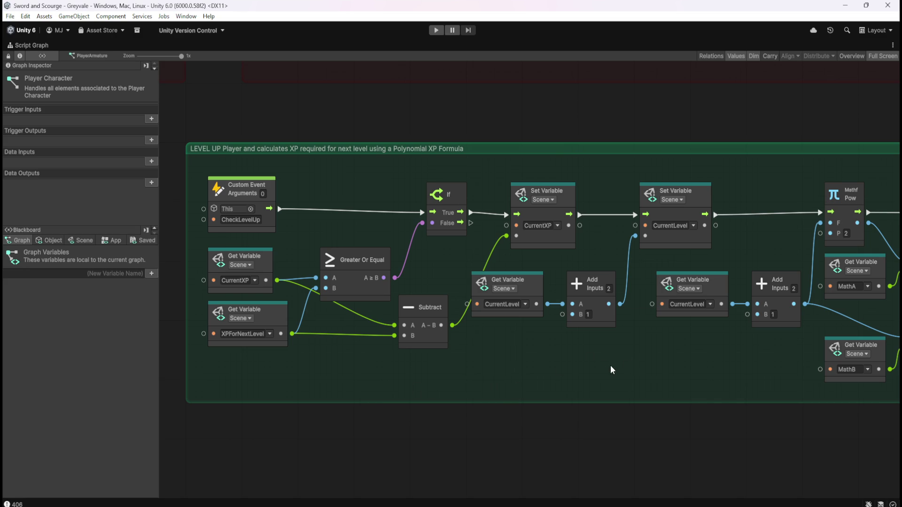
mouse_move(686, 359)
left_mouse_down()
mouse_move(702, 360)
mouse_move(194, 362)
left_mouse_up()
mouse_move(723, 347)
left_mouse_down()
mouse_move(320, 347)
mouse_move(531, 342)
left_mouse_up()
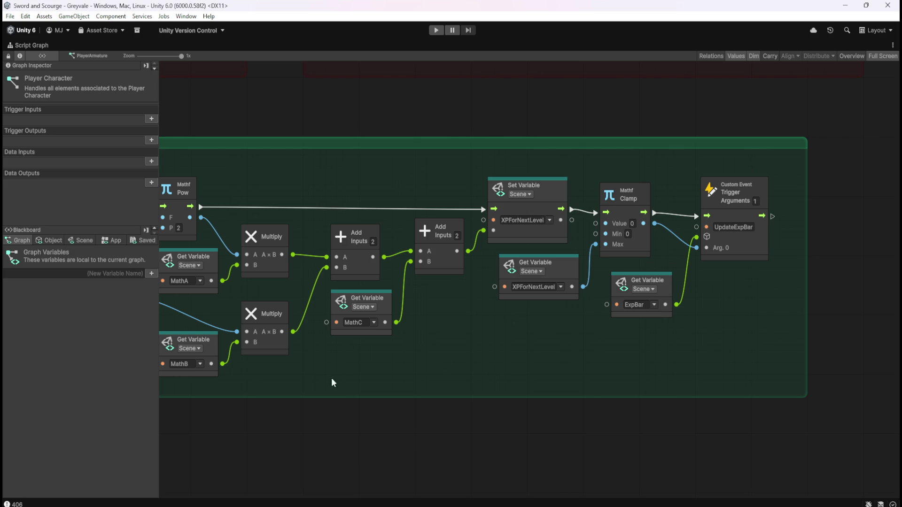
left_click_drag(348, 374, 771, 379)
left_click_drag(351, 381, 563, 367)
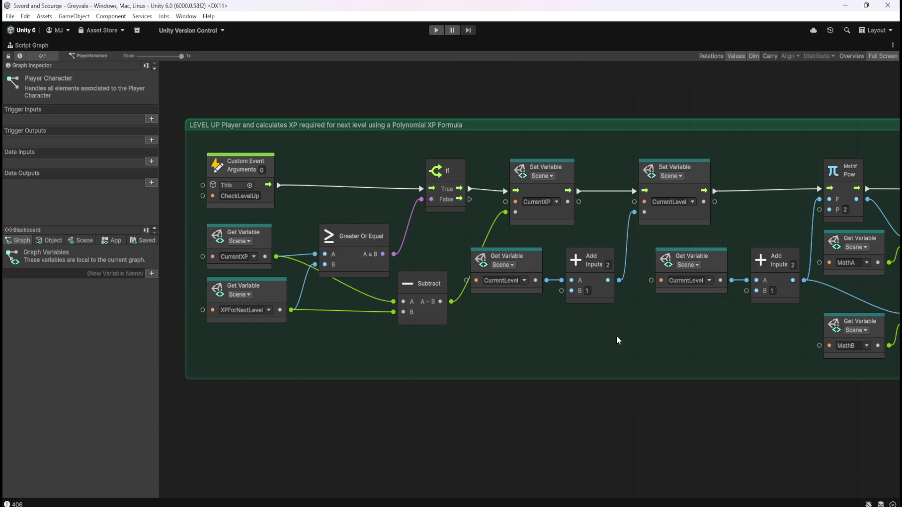
left_click_drag(617, 332, 419, 355)
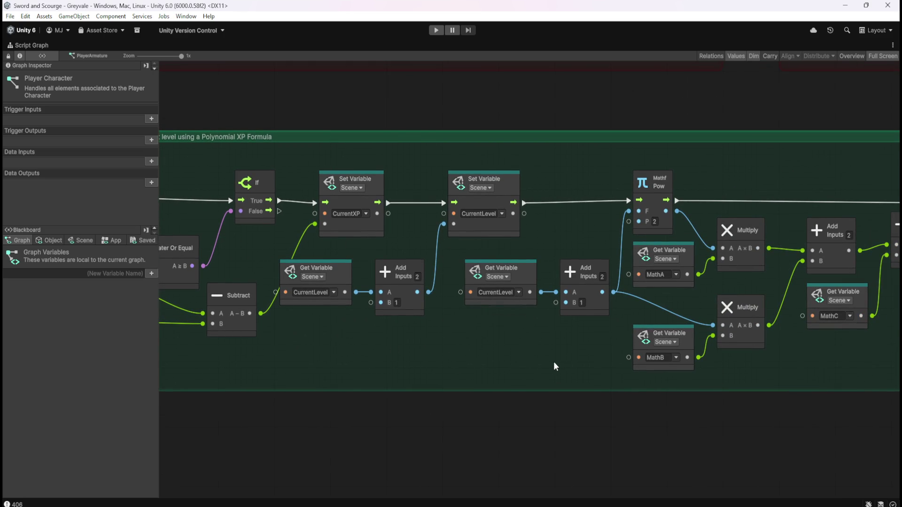
left_click_drag(559, 361, 436, 363)
mouse_move(816, 354)
left_mouse_down()
mouse_move(563, 380)
mouse_move(464, 365)
left_mouse_up()
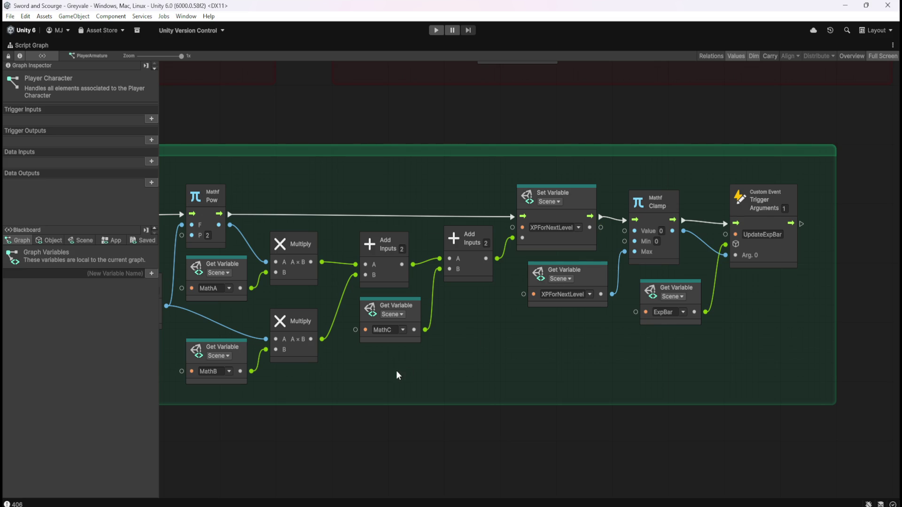
mouse_move(443, 360)
left_mouse_down()
mouse_move(824, 333)
mouse_move(442, 344)
left_mouse_up()
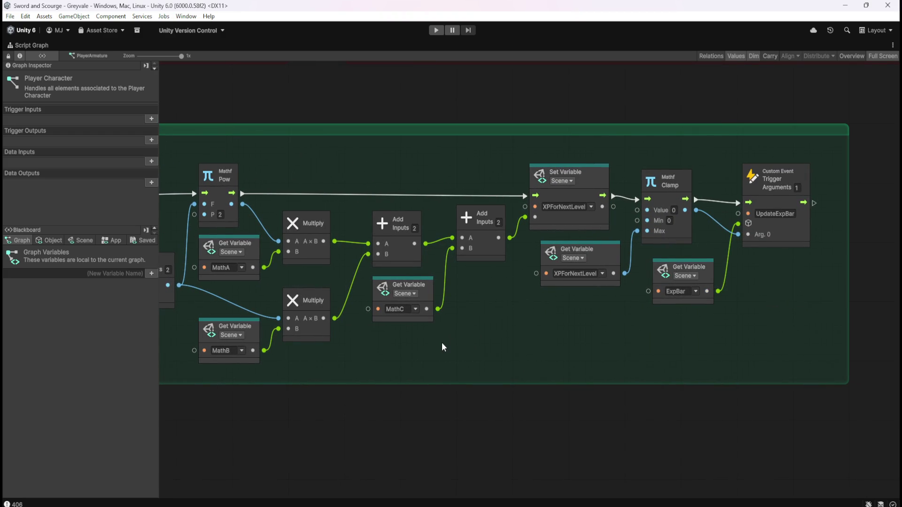
mouse_move(442, 342)
left_mouse_down()
mouse_move(813, 329)
mouse_move(427, 349)
left_mouse_up()
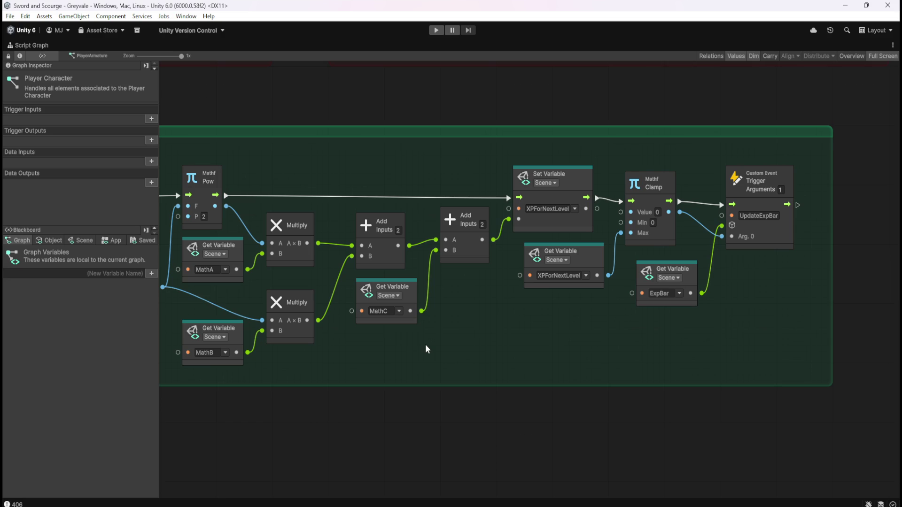
left_click_drag(424, 344, 760, 344)
left_click_drag(304, 350, 533, 361)
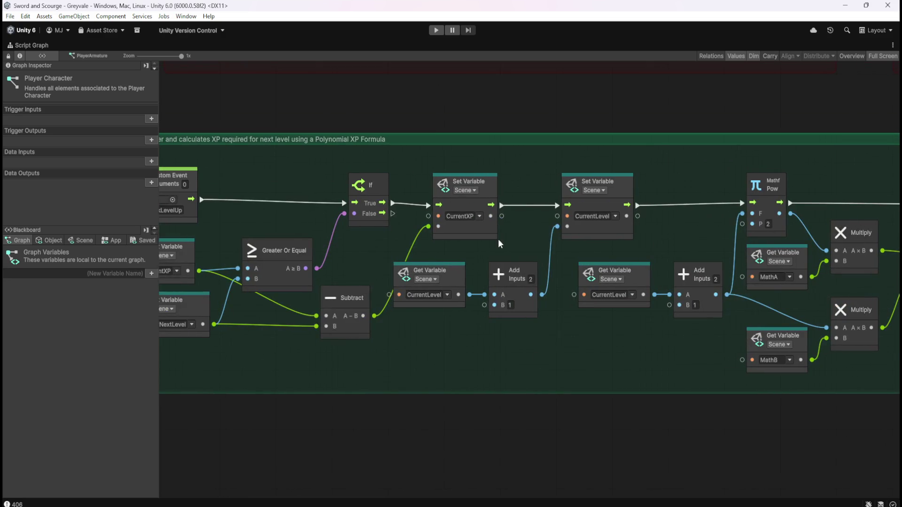
mouse_move(502, 216)
left_mouse_down()
mouse_move(883, 207)
mouse_move(448, 203)
mouse_move(662, 220)
left_mouse_up()
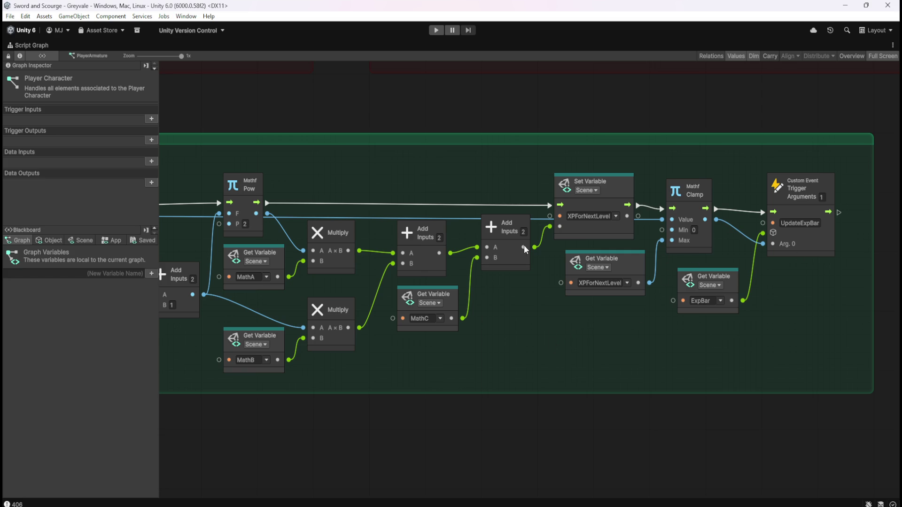
key("shift+space")
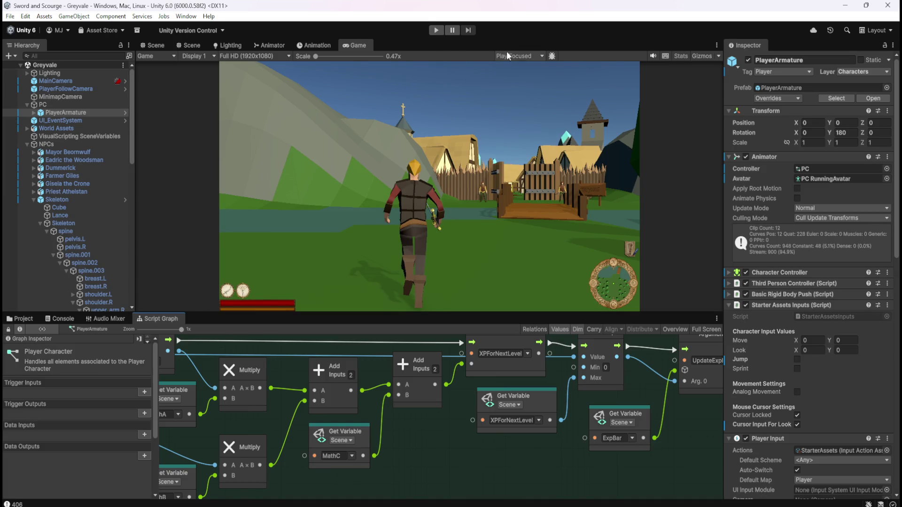
Set the Game view to Play Maximized and start play mode.
left_click(498, 53)
left_click(526, 78)
left_click(436, 30)
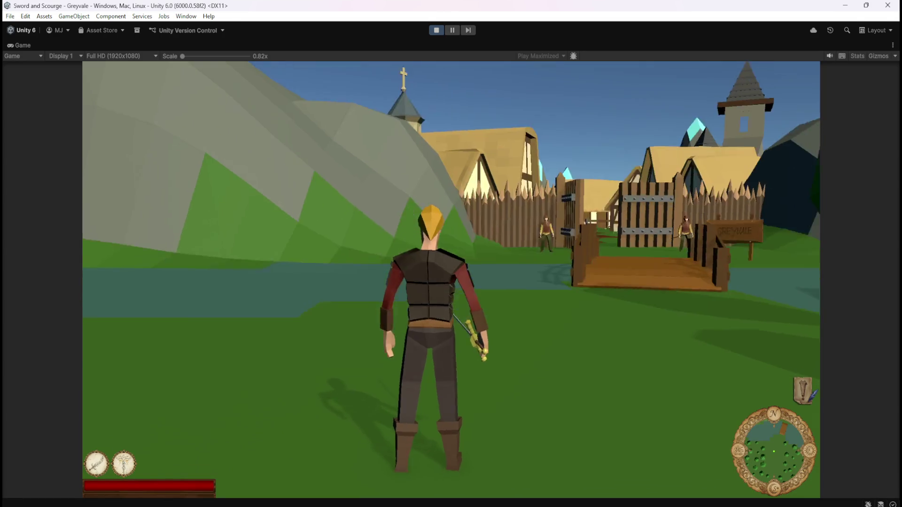
Run the hero across the bridge, through the village past the well, into the bare-tree grove.
key("w")
key("w")
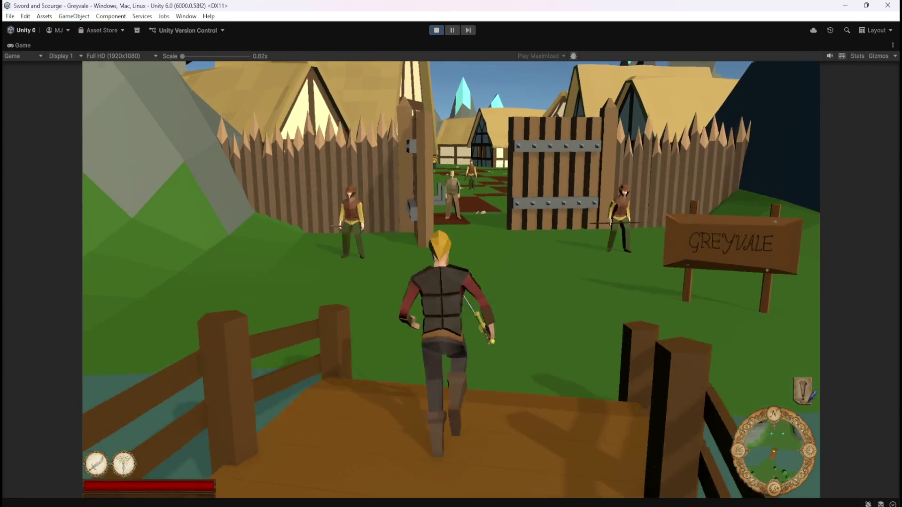
key("w")
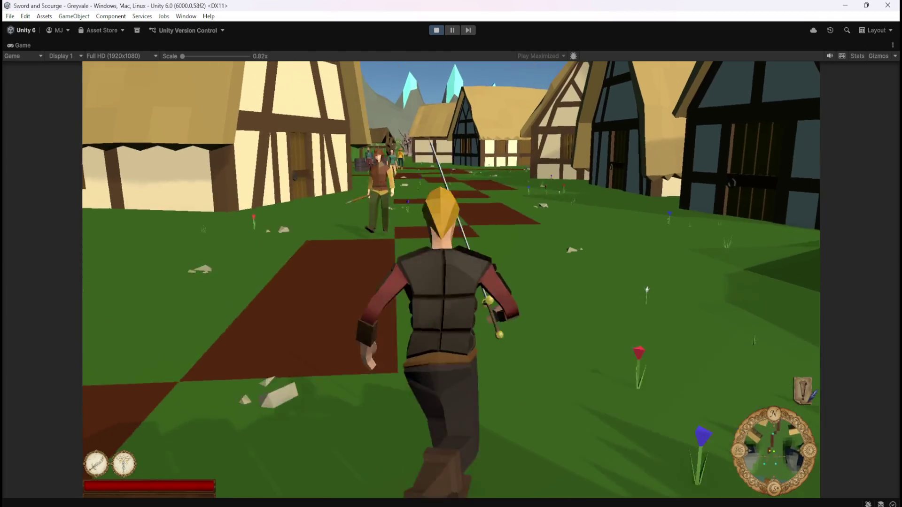
key("w")
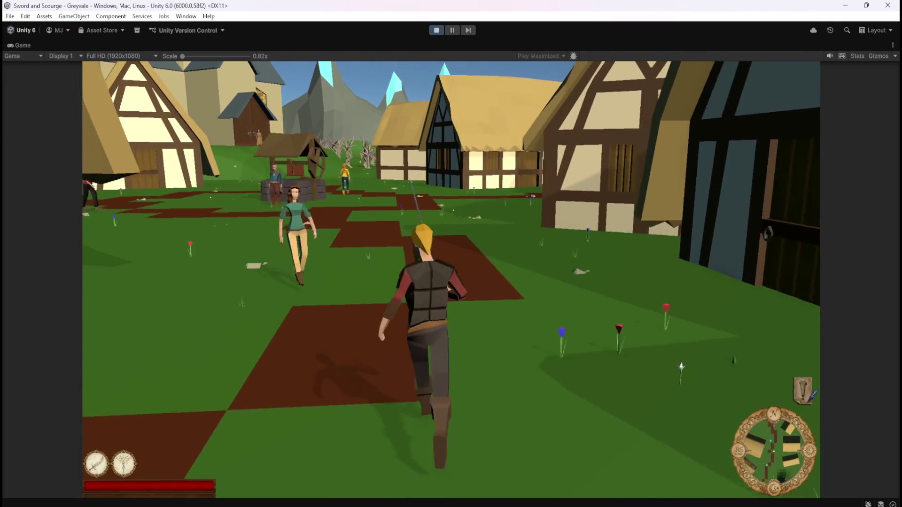
key("w")
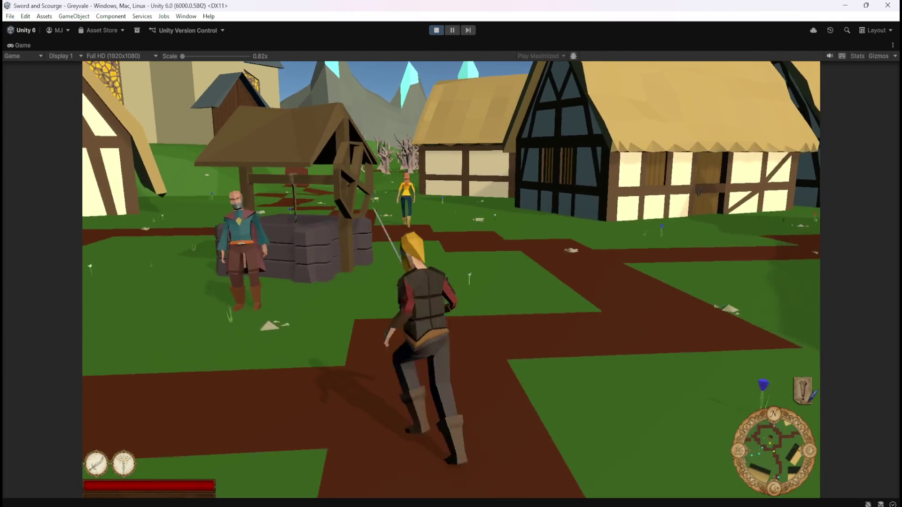
key("w")
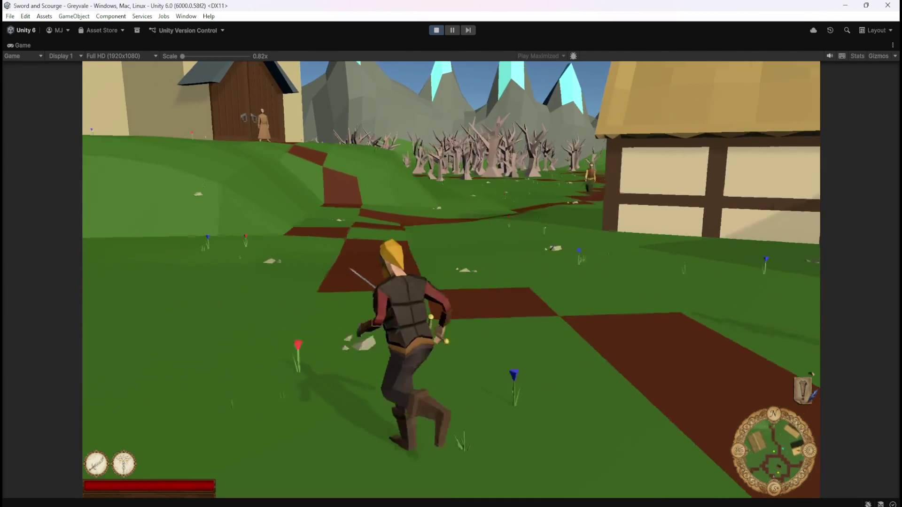
key("w")
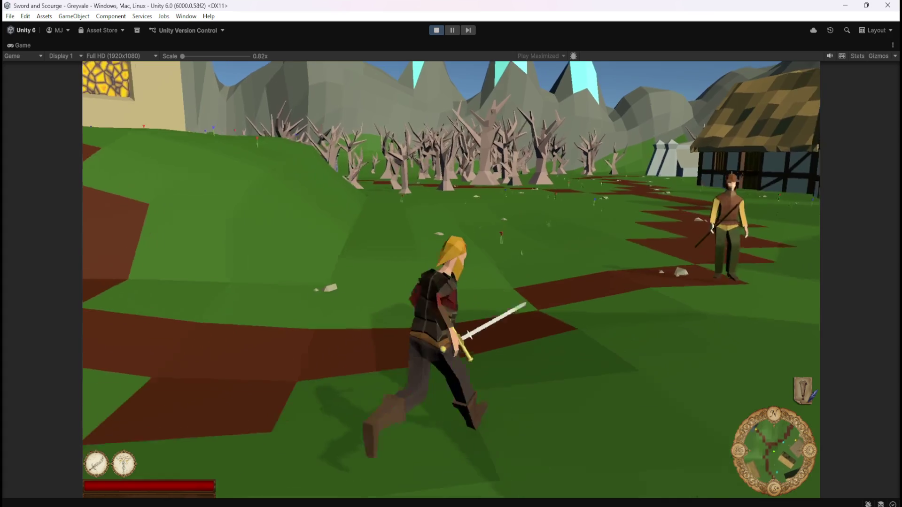
key("w")
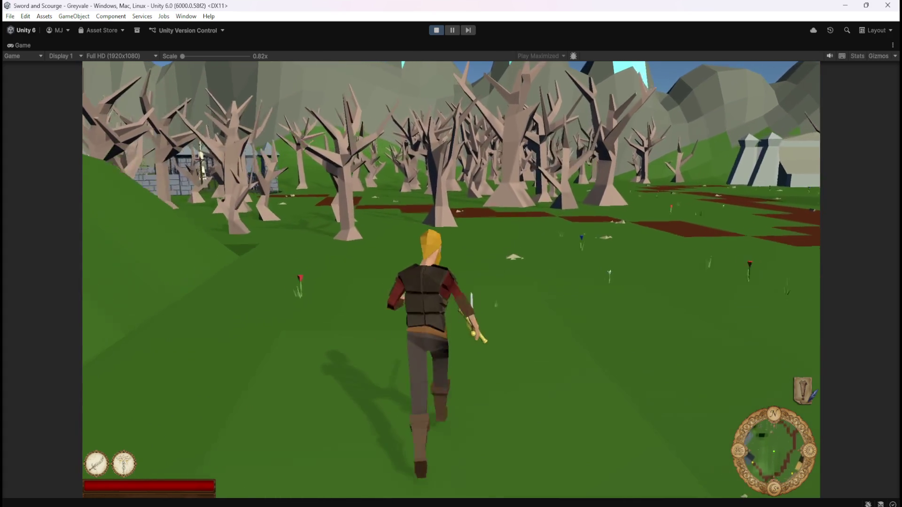
Enter the graveyard and attack the skeletons with the sword and the first combat skill.
key("w")
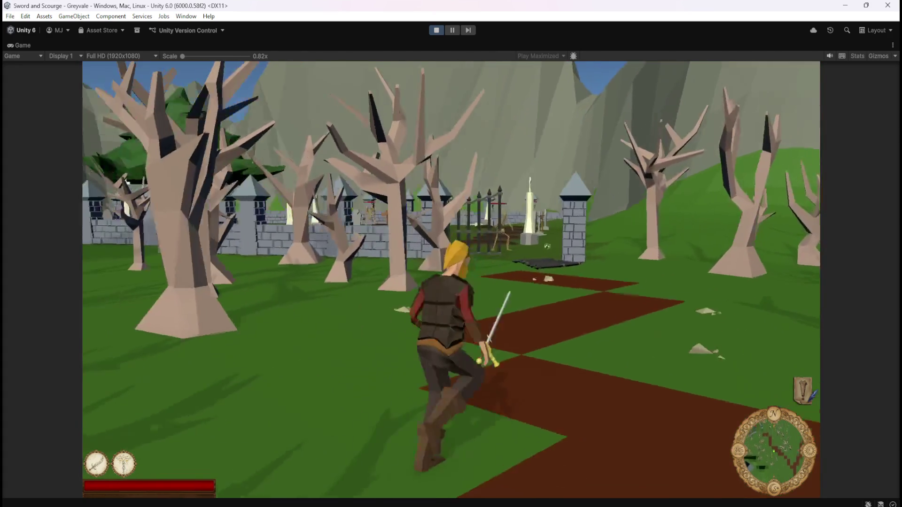
key("w")
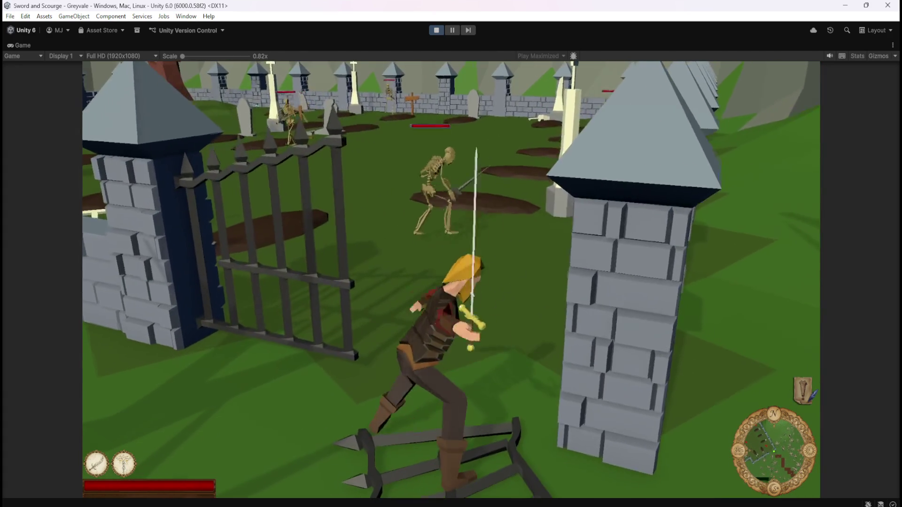
key("w")
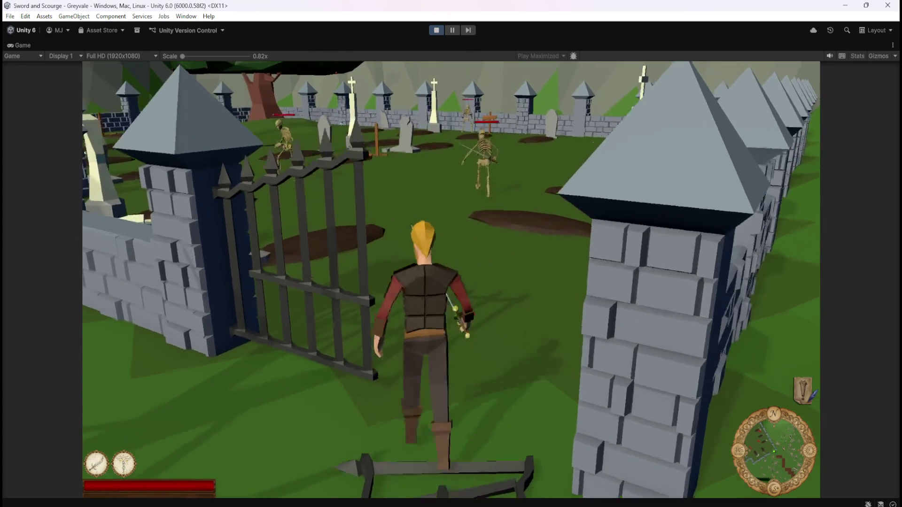
key("w")
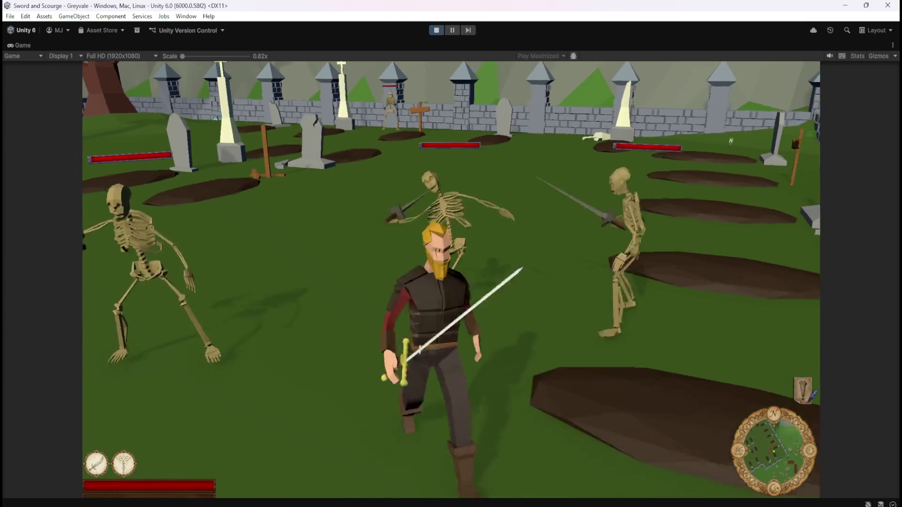
key("w")
left_click(453, 342)
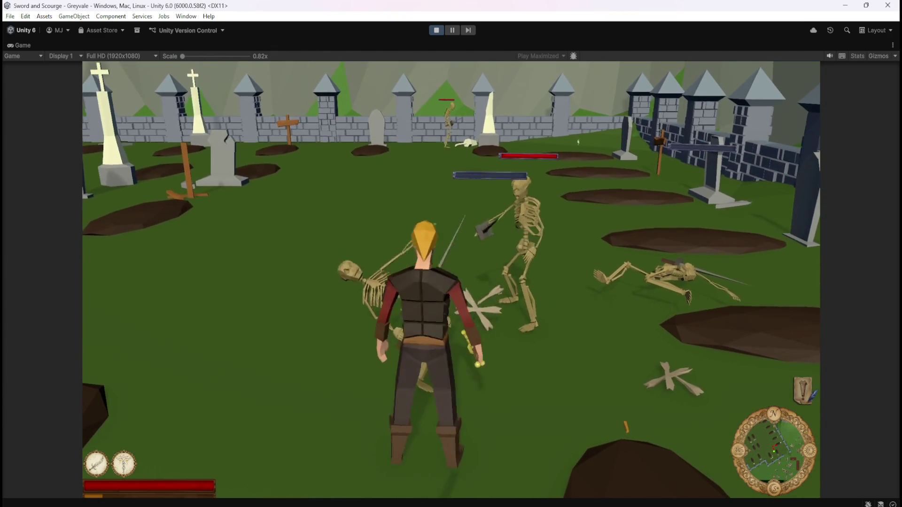
key("1")
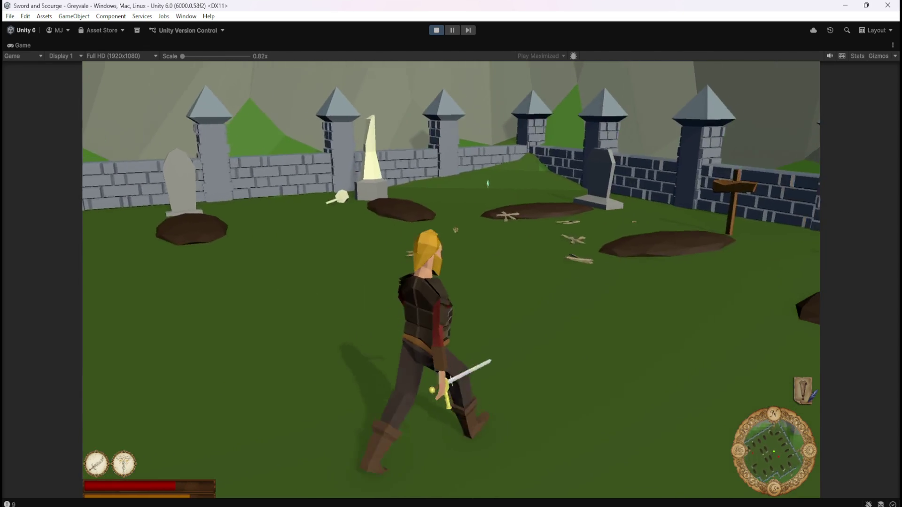
Run the hero from the signpost wall into the graveyard toward the skeletons.
key("w")
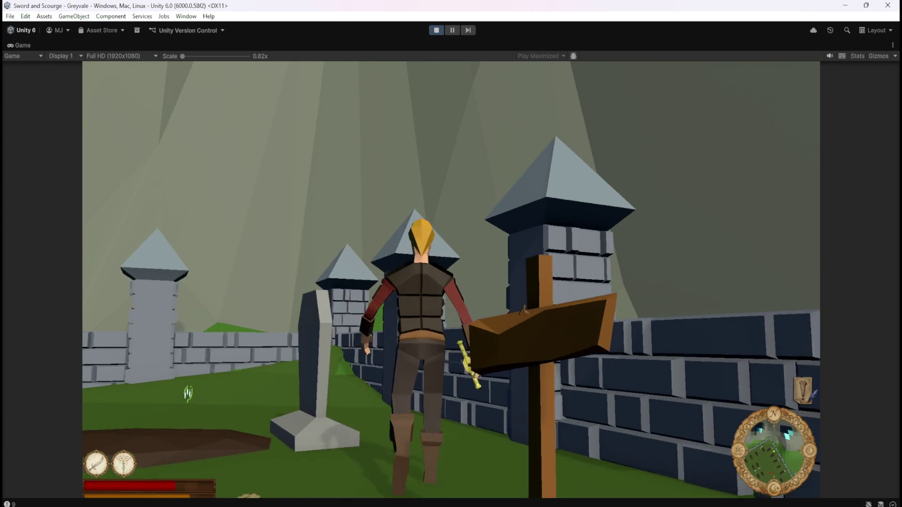
key("a")
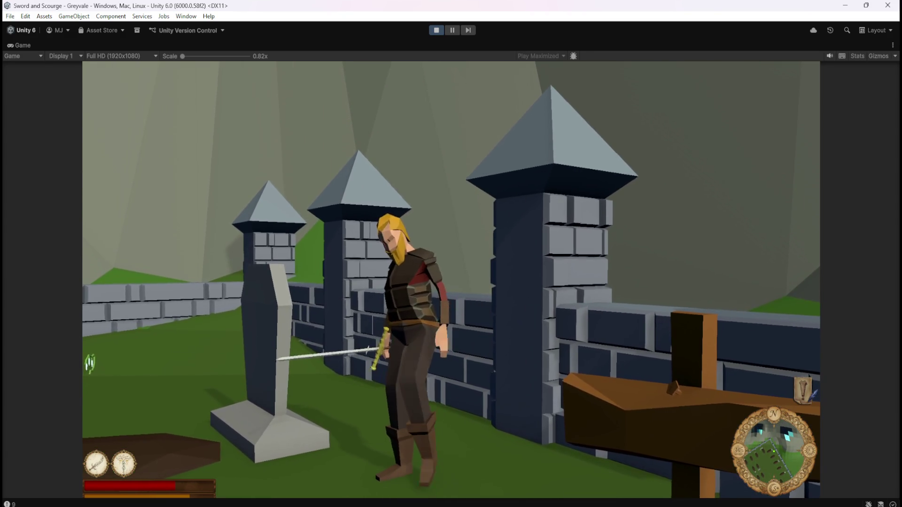
key("w")
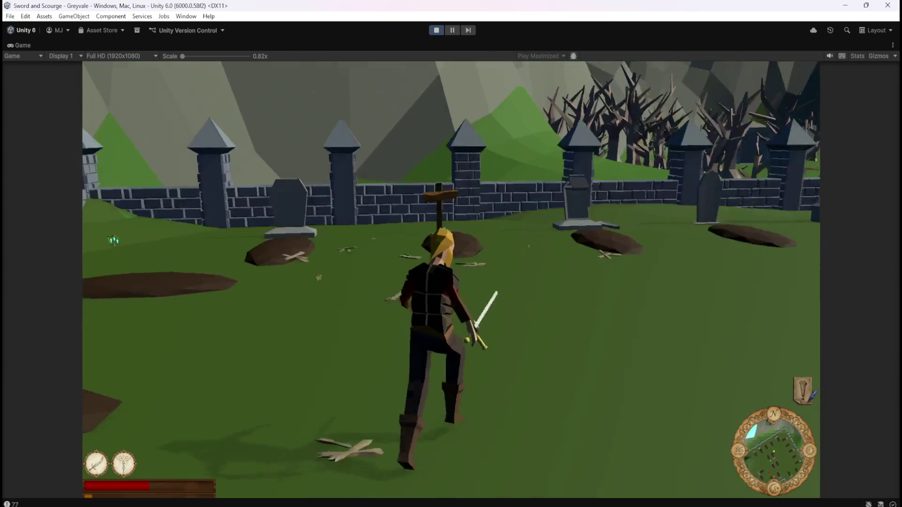
key("w")
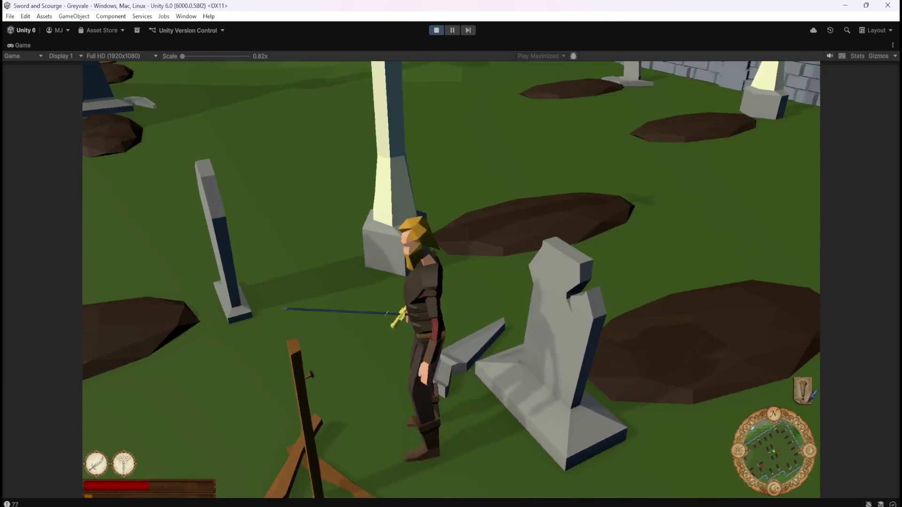
key("w")
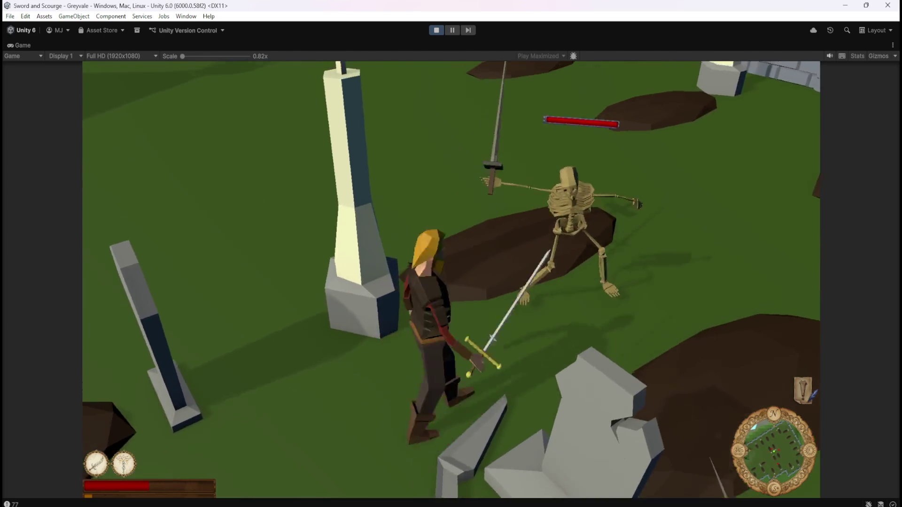
Maneuver up to the skeletons, then pause the game with Esc and stop playing.
key("s")
key("w")
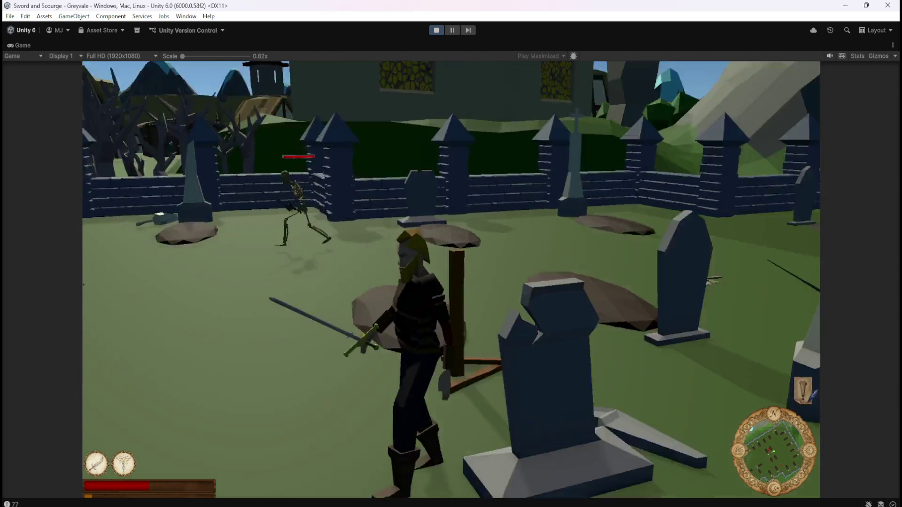
key("s")
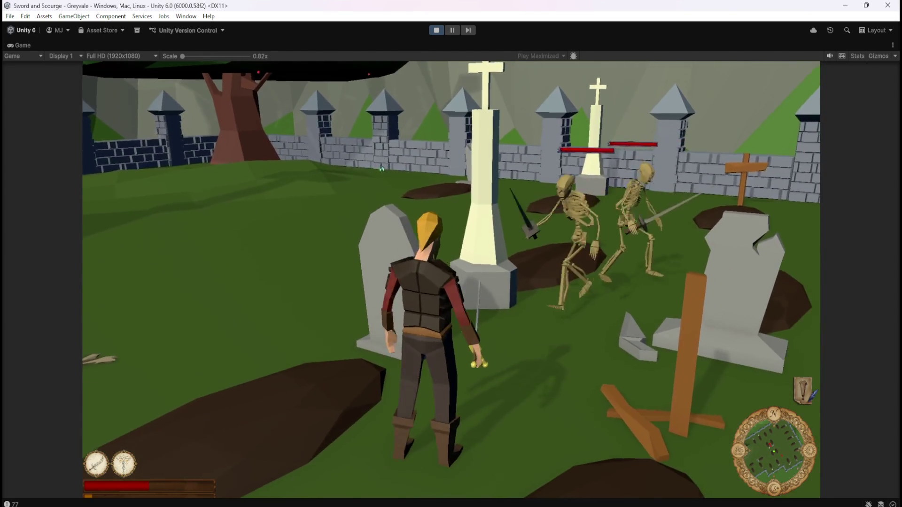
key("w")
key("w")
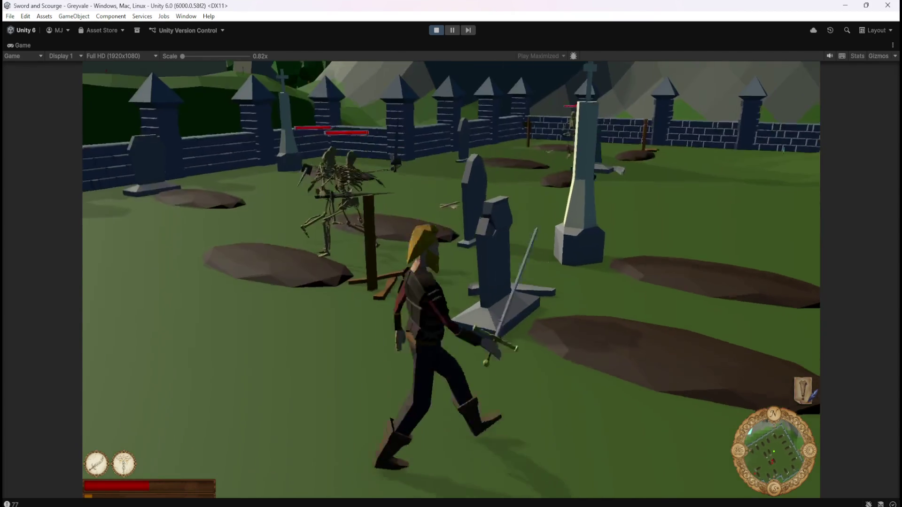
key("w")
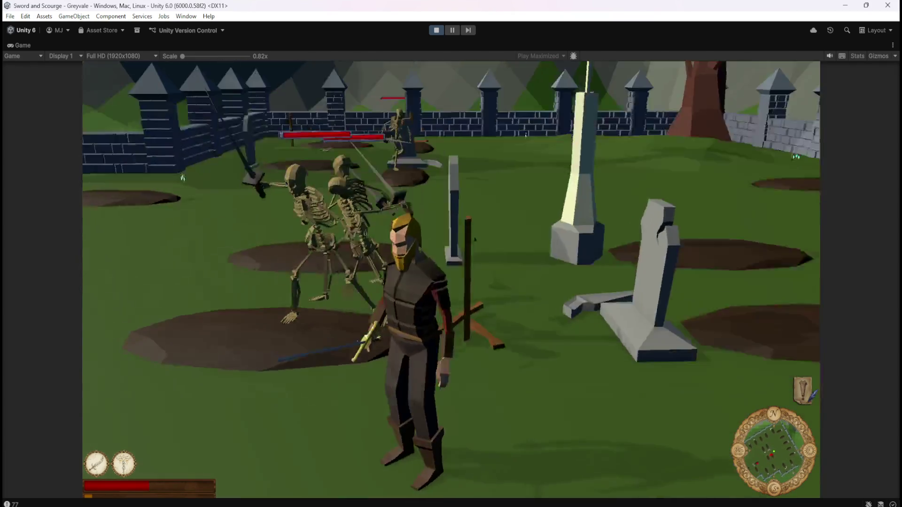
key("Escape")
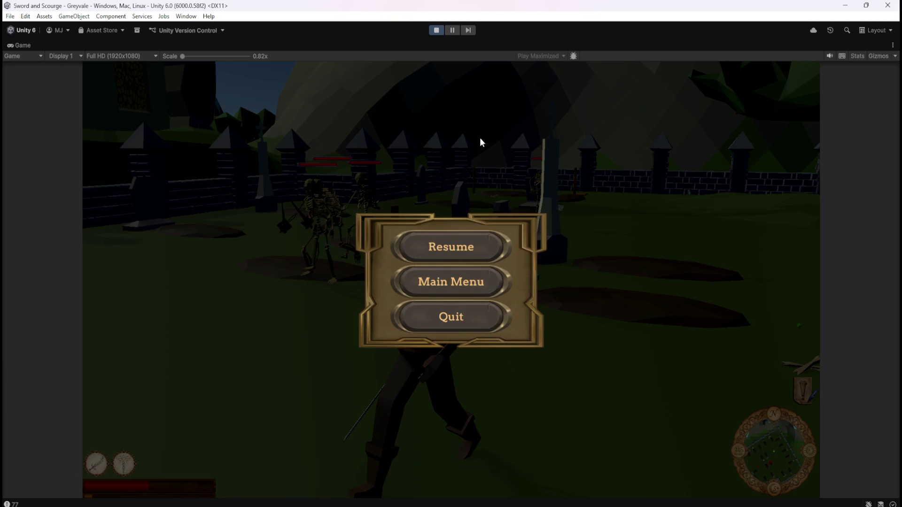
left_click(435, 30)
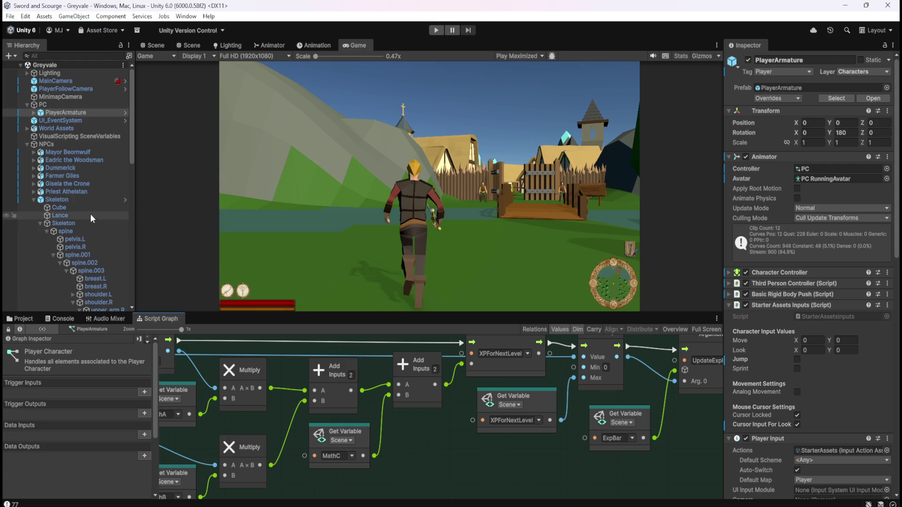
Switch the bottom panel to the Project tab showing Assets > Scripts.
left_click(19, 320)
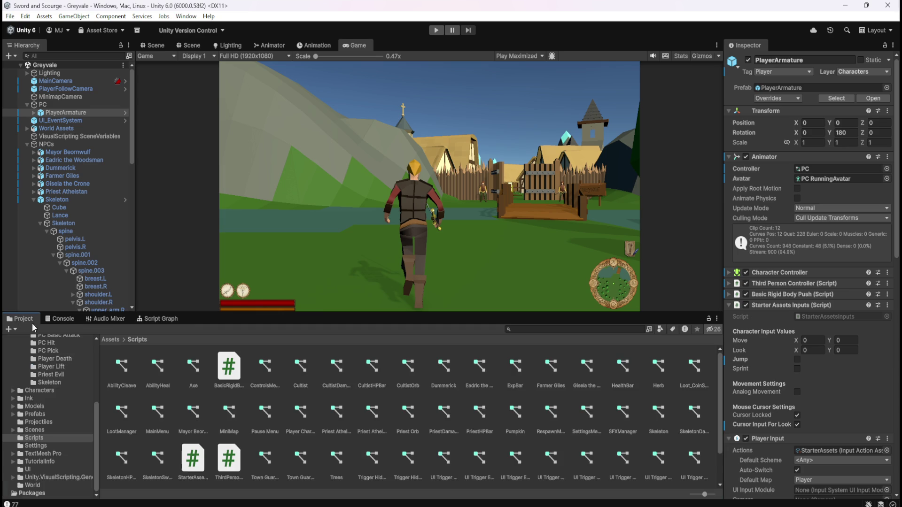
Navigate the Project window from Assets into Prefabs > Loot.
left_click(111, 340)
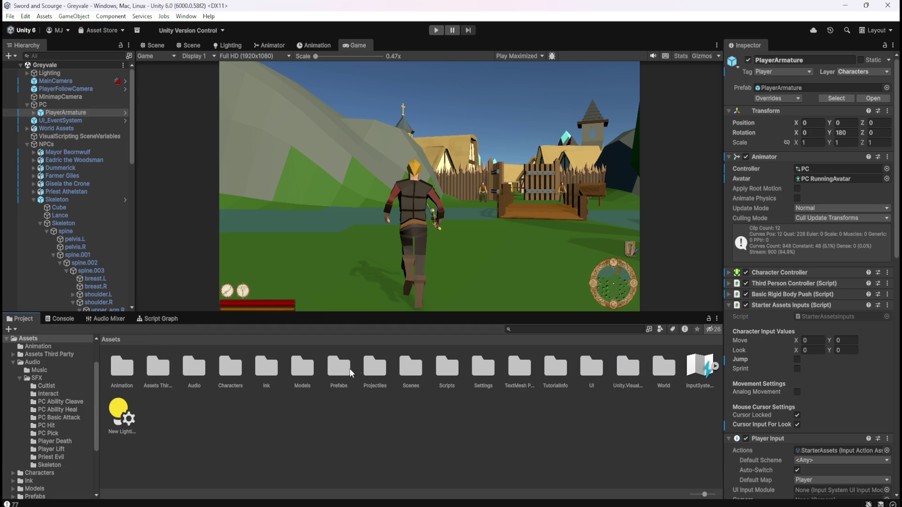
double_click(346, 369)
double_click(160, 369)
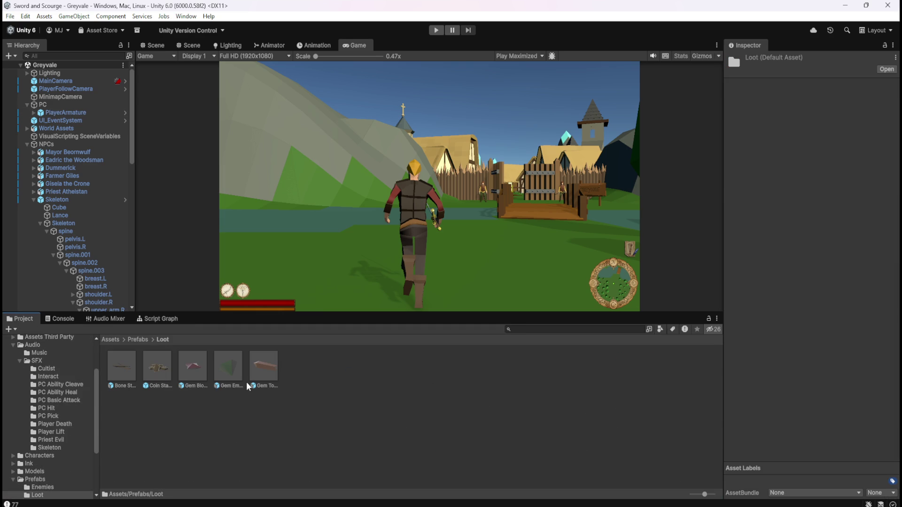
Review Bone Stack's Loot layer, Rigidbody and colliders in the Inspector, then open the prefab.
left_click(127, 365)
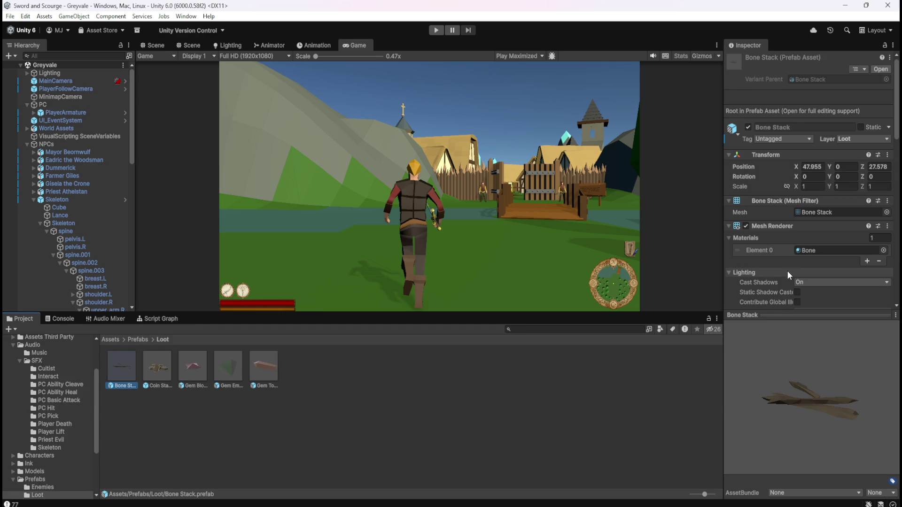
scroll(787, 271, "down", 3)
mouse_move(780, 249)
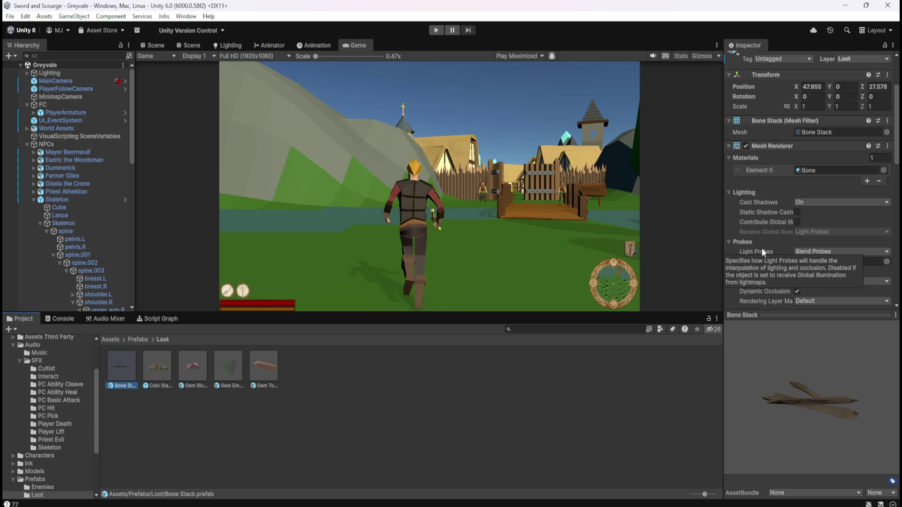
scroll(762, 252, "down", 10)
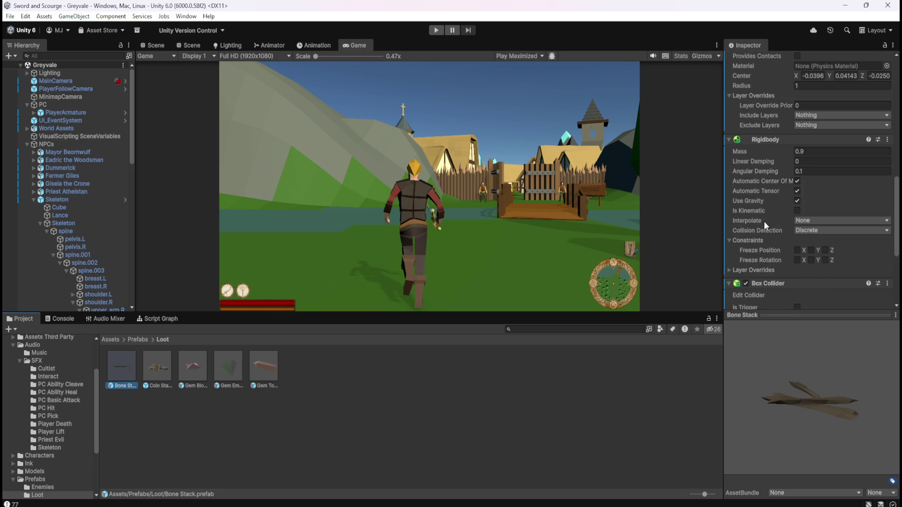
mouse_move(759, 213)
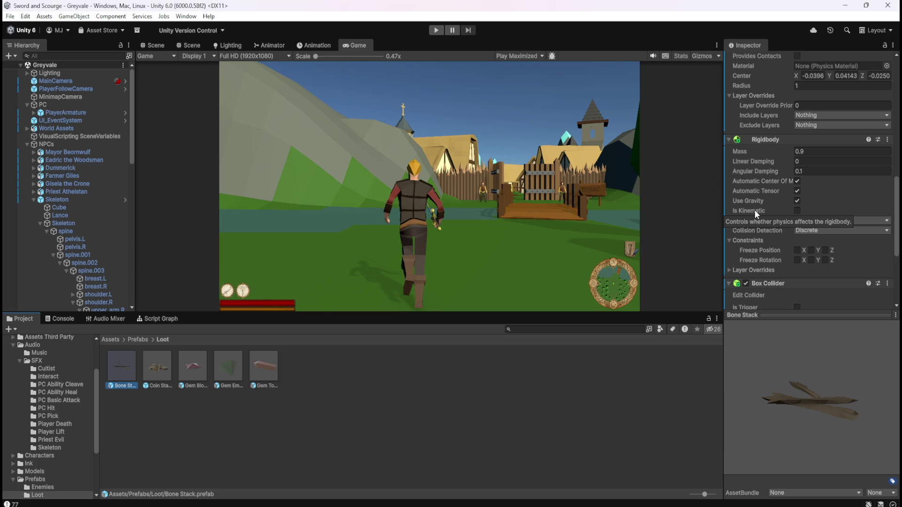
double_click(128, 364)
Show the Script Graph and review Bone Stack's Sphere Collider, Rigidbody (mass 0.9) and Box Collider.
left_click(160, 319)
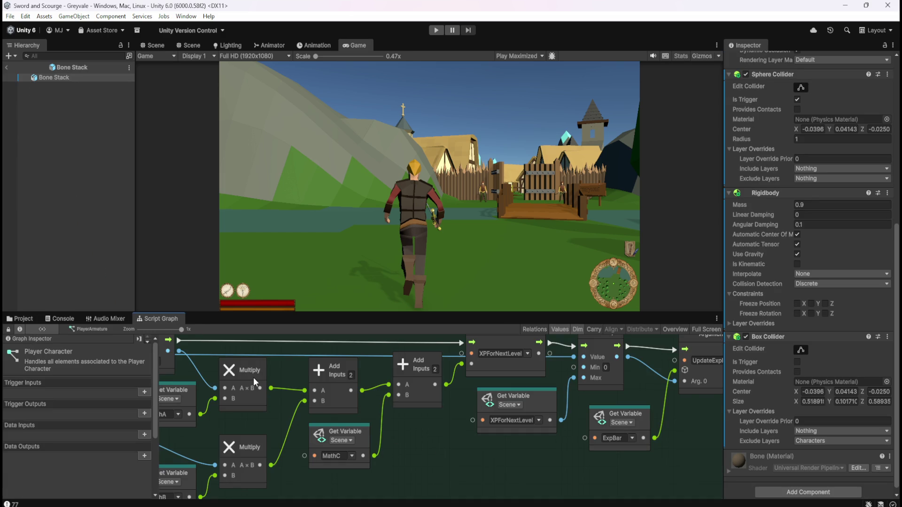
scroll(769, 286, "down", 1)
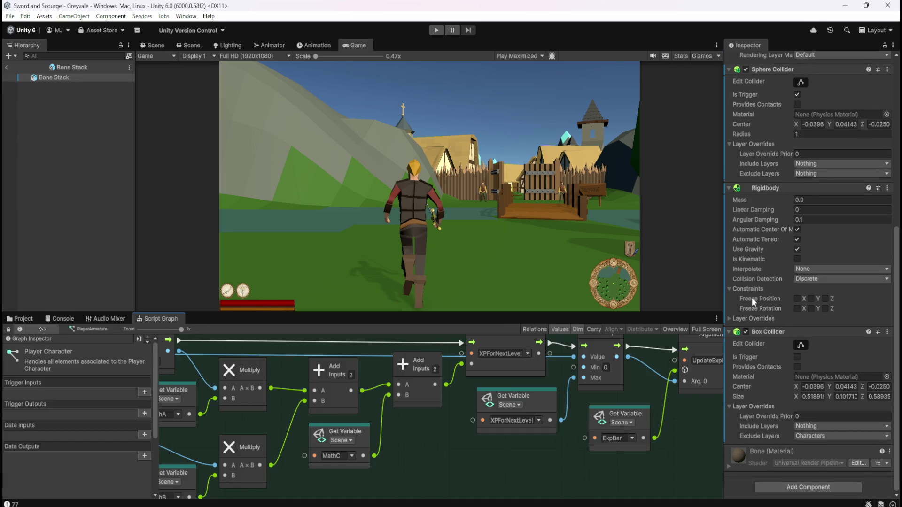
scroll(752, 297, "up", 5)
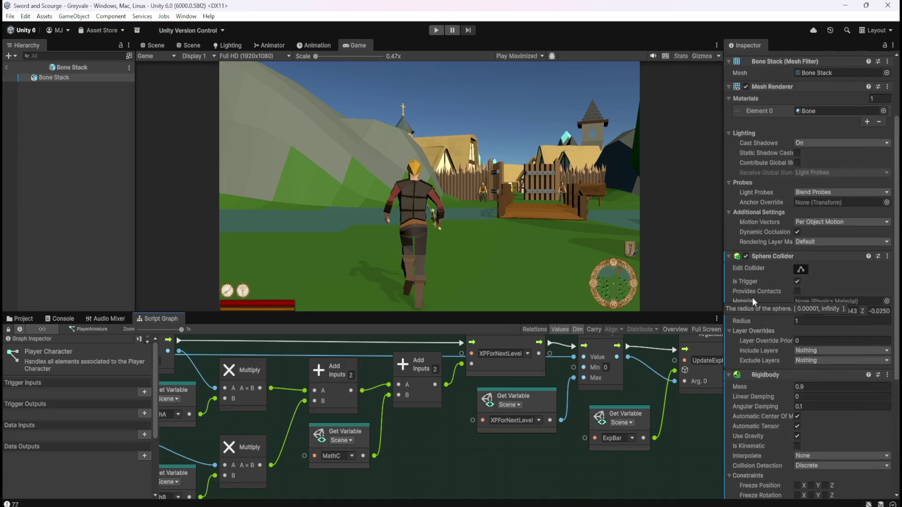
scroll(744, 362, "down", 3)
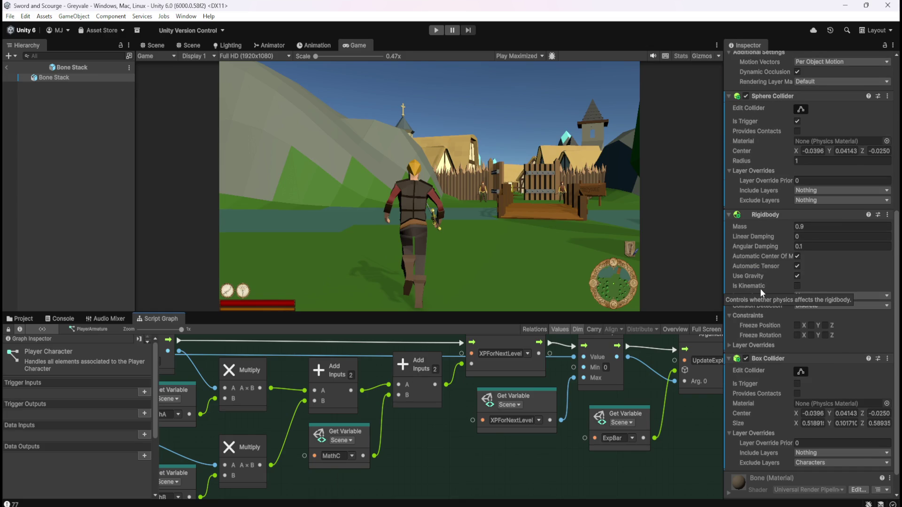
scroll(762, 293, "down", 2)
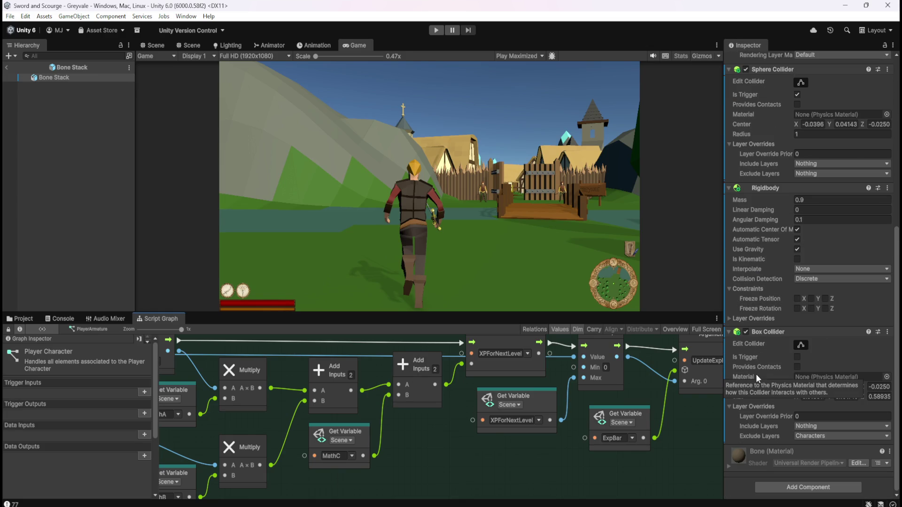
scroll(759, 371, "up", 8)
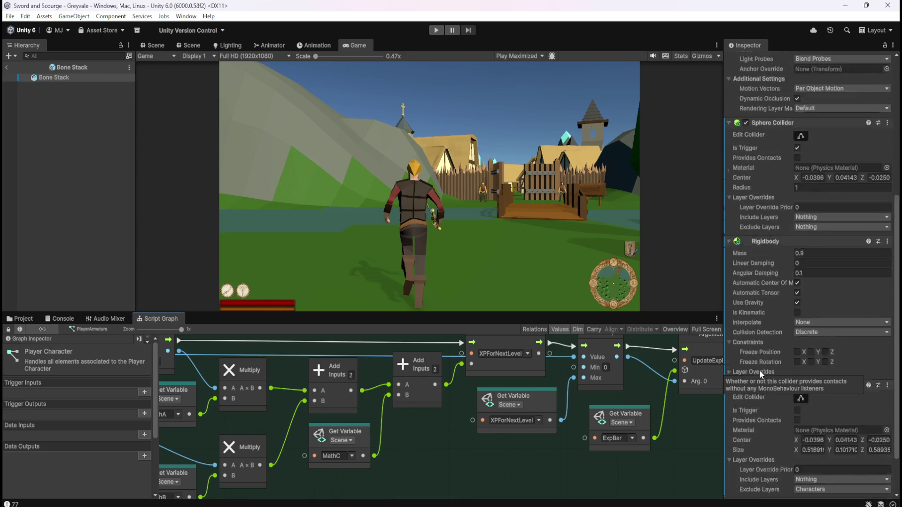
scroll(760, 370, "up", 2)
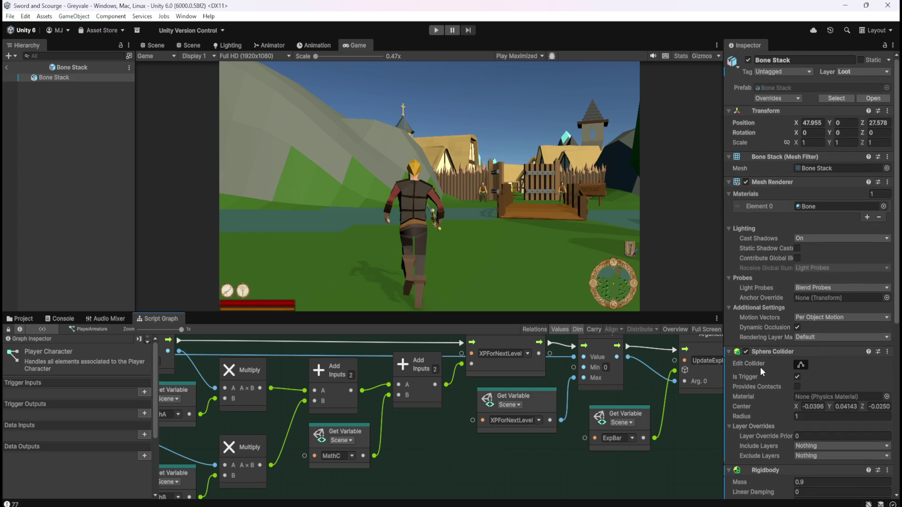
scroll(766, 393, "down", 3)
scroll(768, 382, "down", 3)
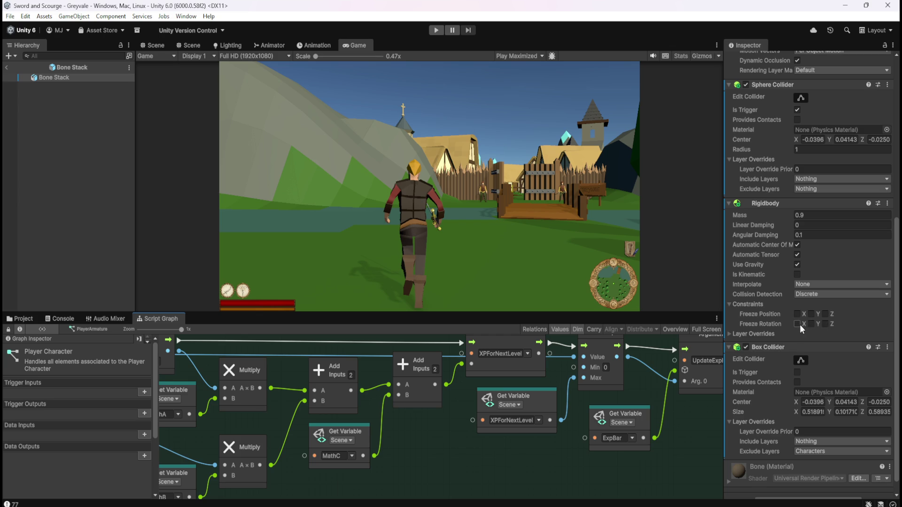
left_click(154, 45)
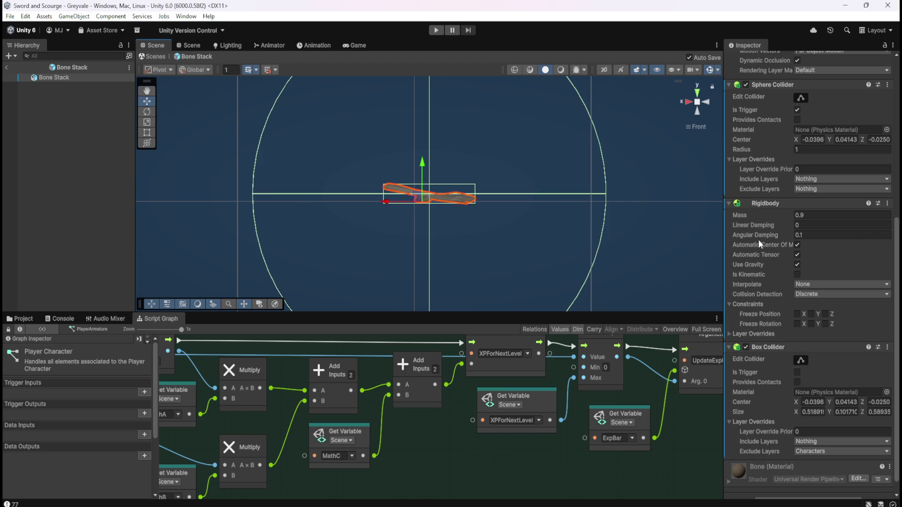
scroll(769, 282, "down", 1)
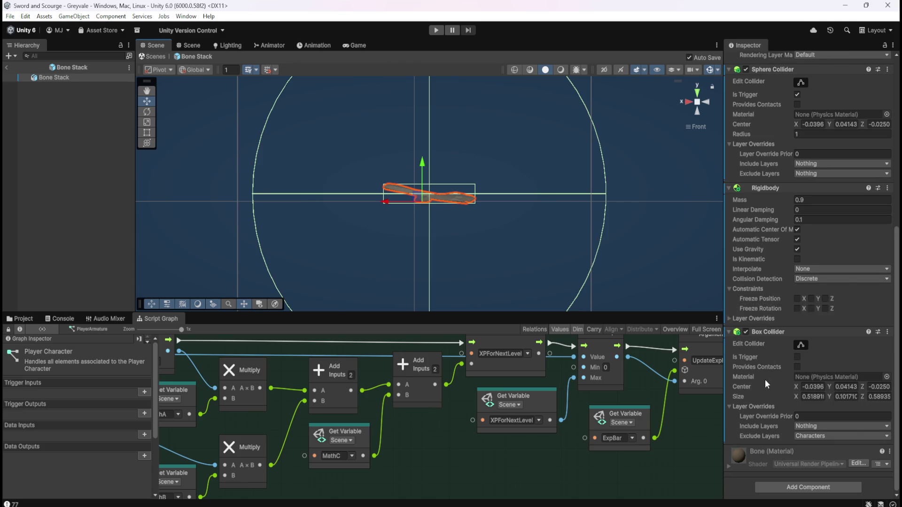
scroll(766, 379, "up", 2)
scroll(765, 373, "up", 3)
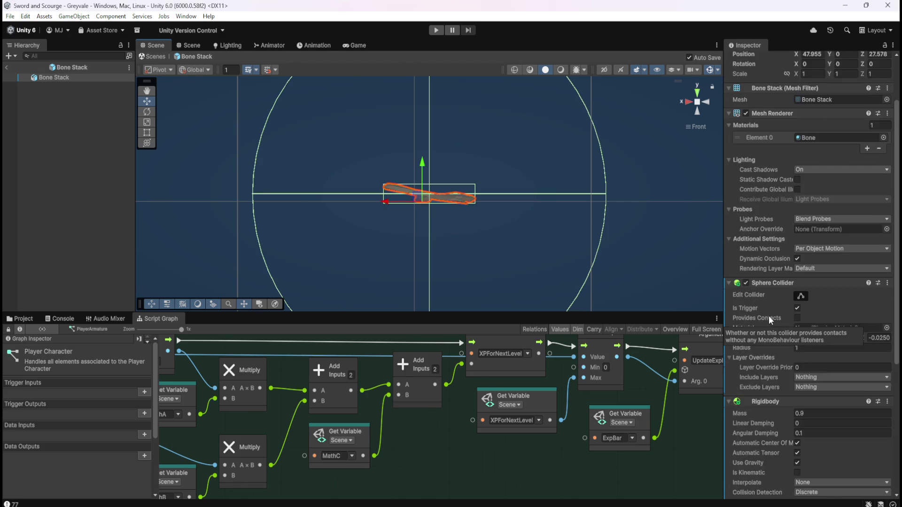
scroll(768, 354, "down", 3)
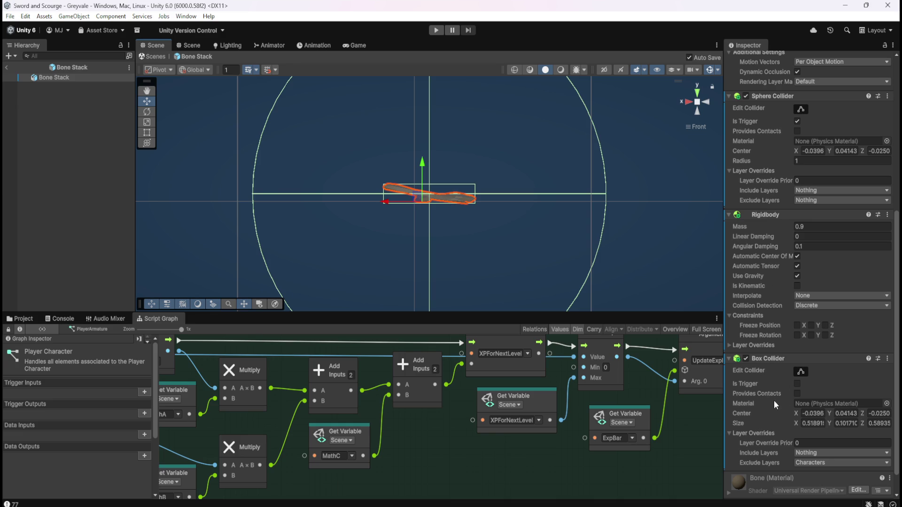
mouse_move(759, 286)
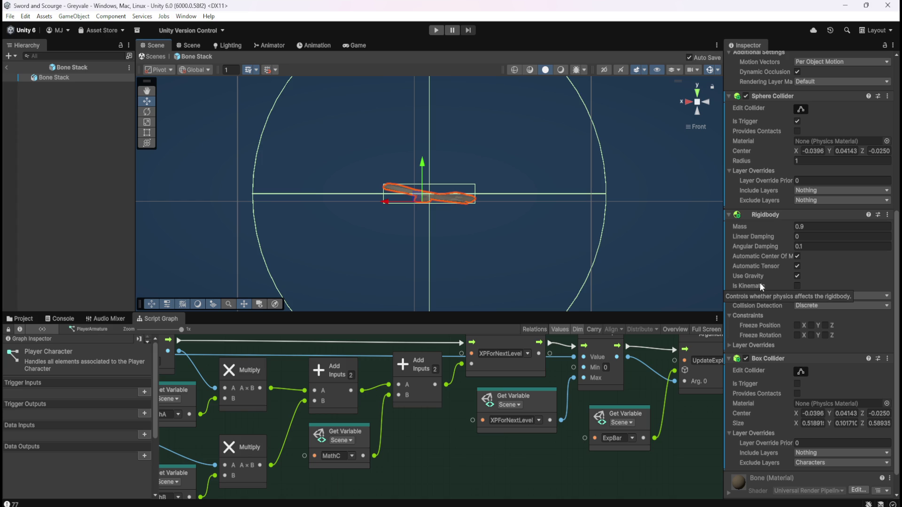
left_click(807, 308)
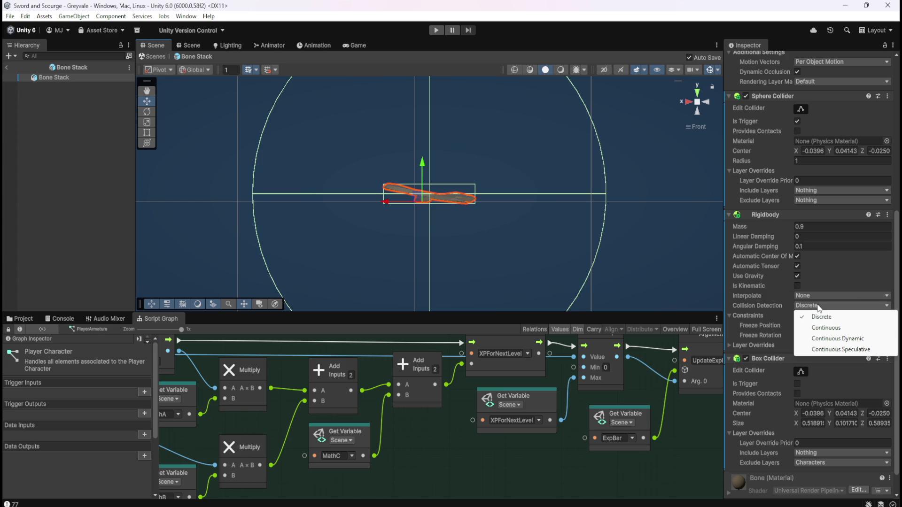
left_click(897, 260)
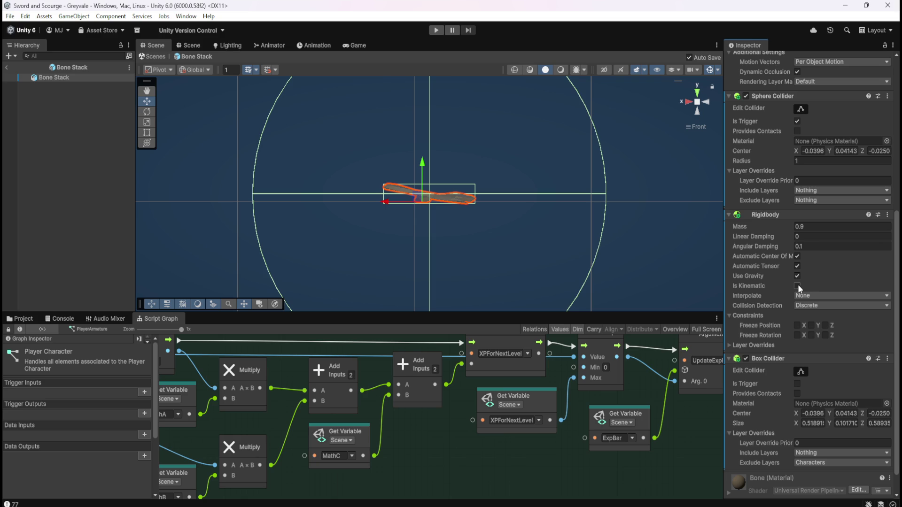
mouse_move(791, 289)
scroll(746, 339, "down", 1)
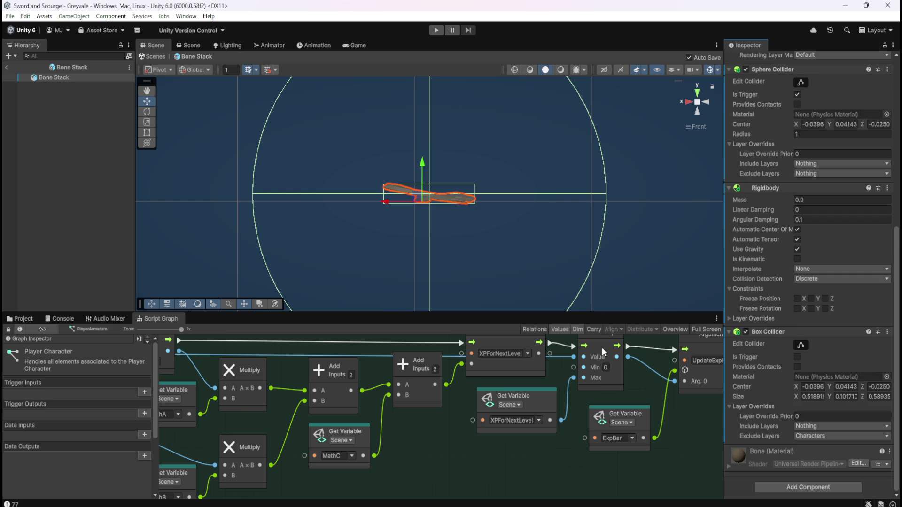
scroll(692, 396, "down", 1)
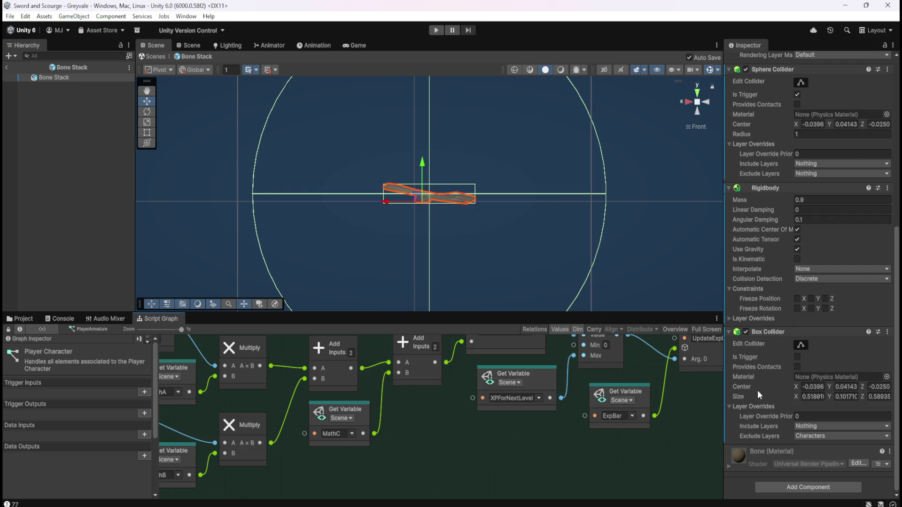
Add a Mesh Collider to Bone Stack by searching 'mesh' in Add Component.
left_click(787, 488)
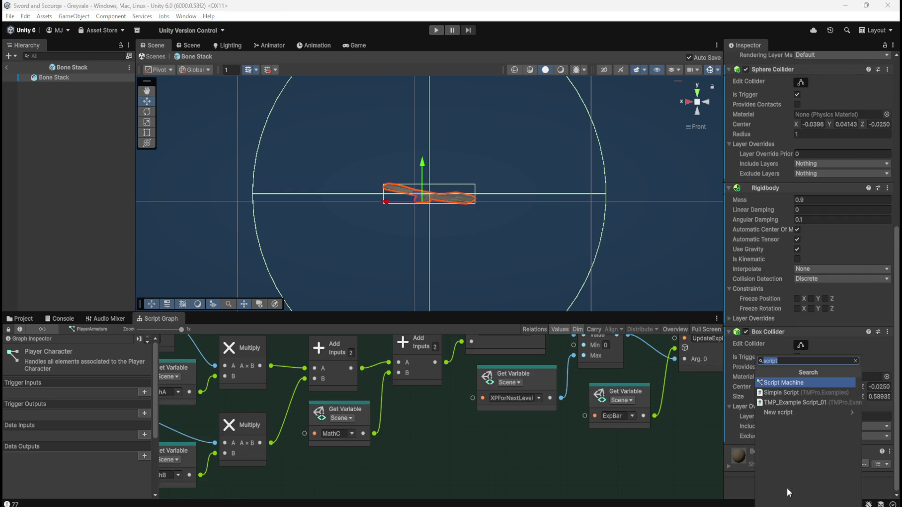
type("mesh")
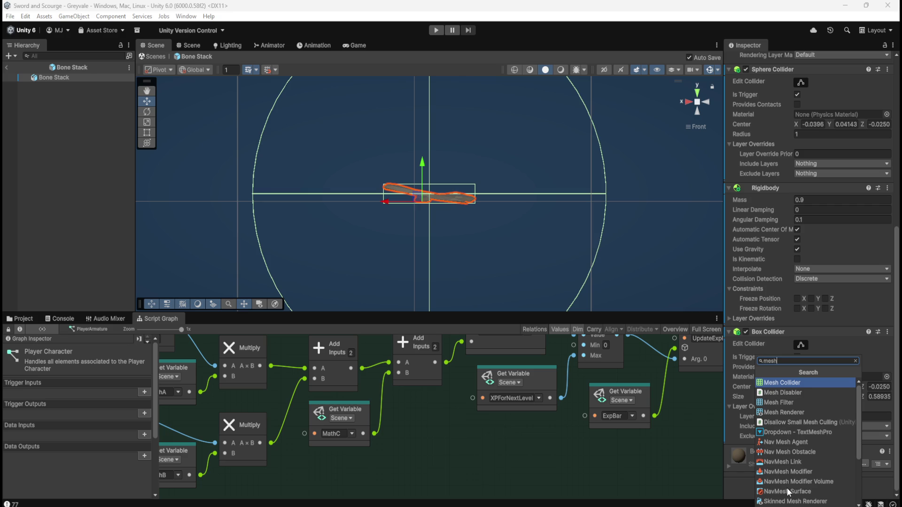
key("Return")
scroll(782, 479, "down", 2)
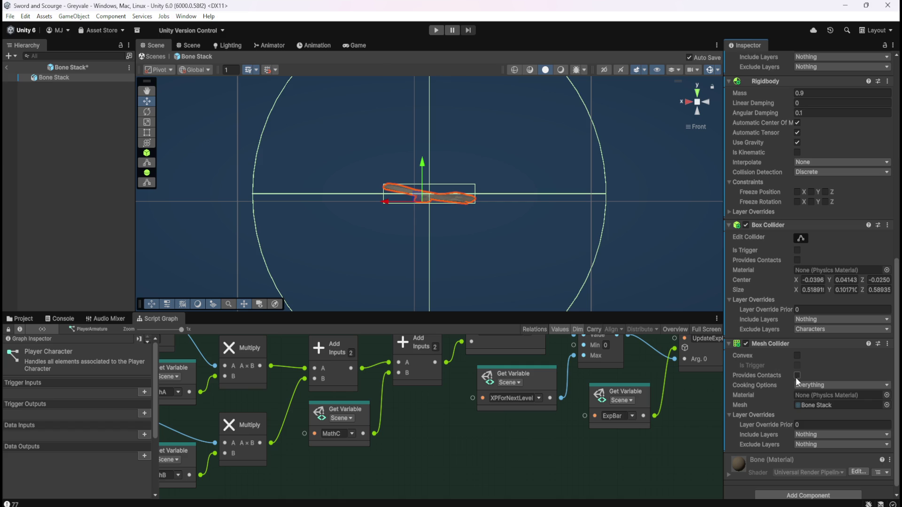
mouse_move(776, 376)
Make the Mesh Collider convex, exclude the Characters layer, and remove the Box Collider.
left_click(744, 228)
left_click(744, 228)
left_click(796, 355)
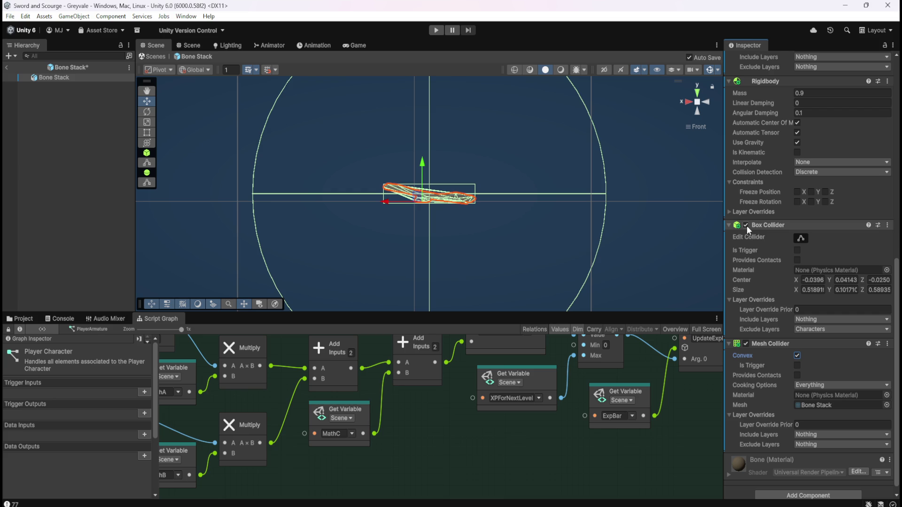
scroll(770, 329, "down", 1)
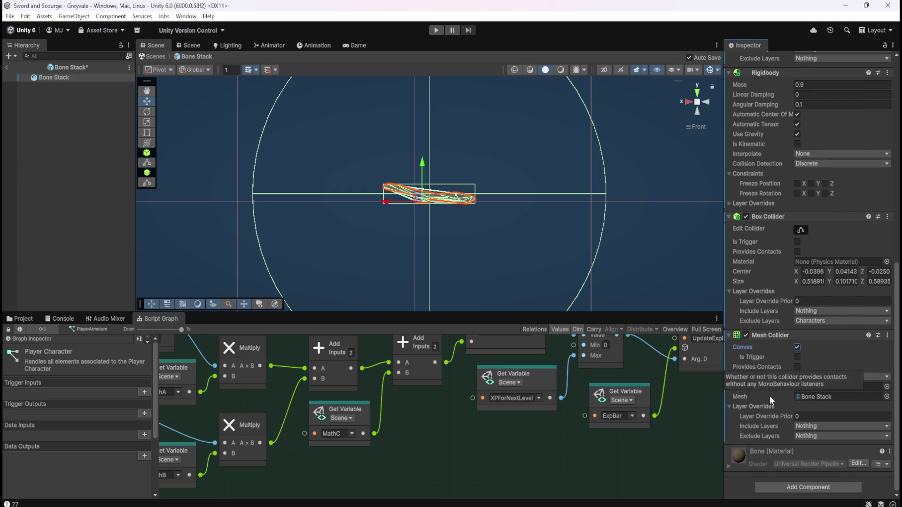
left_click(811, 438)
left_click(825, 388)
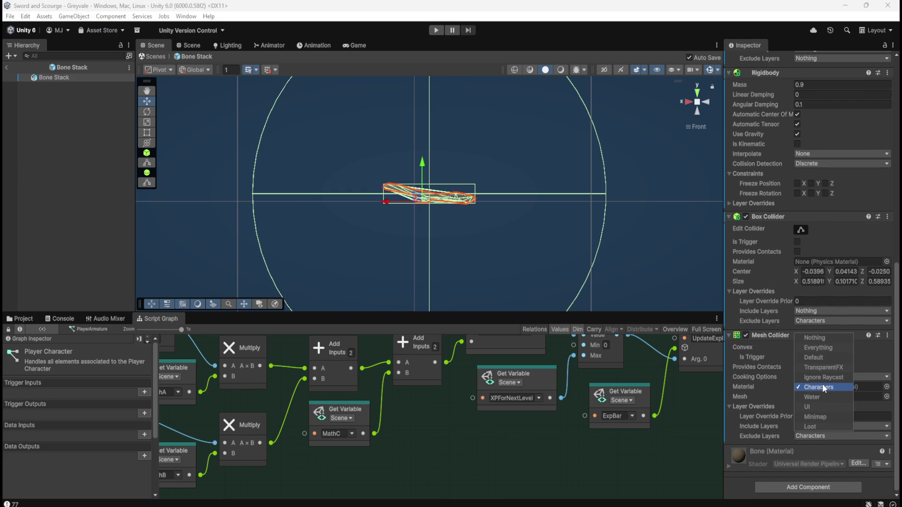
right_click(805, 217)
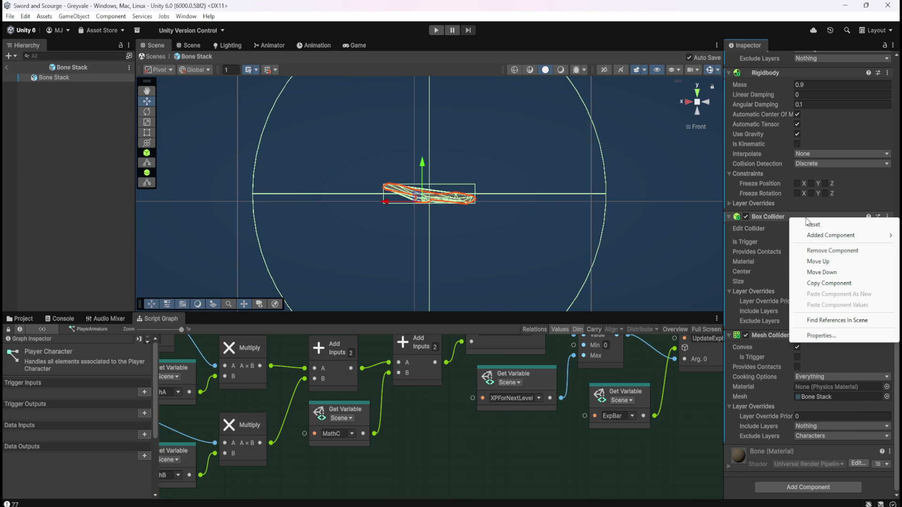
left_click(826, 251)
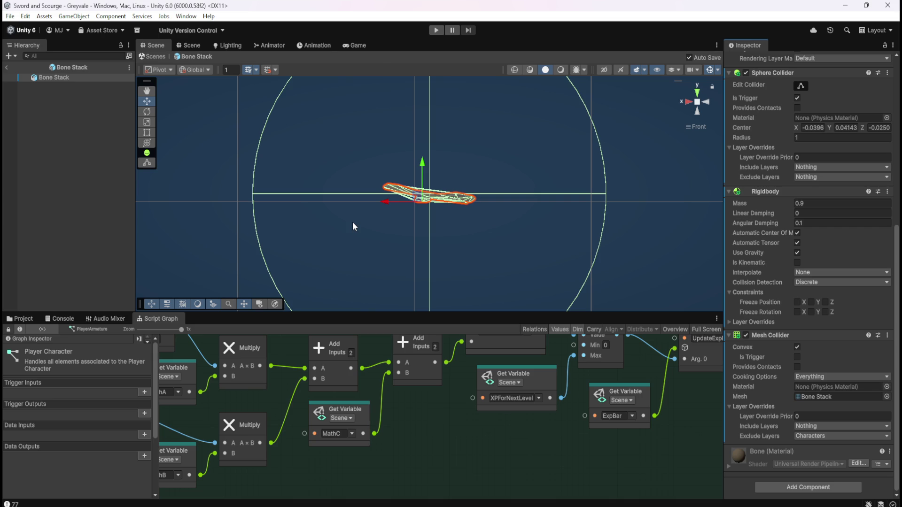
Open the Coin Stack prefab from the Loot folder for editing.
left_click(33, 319)
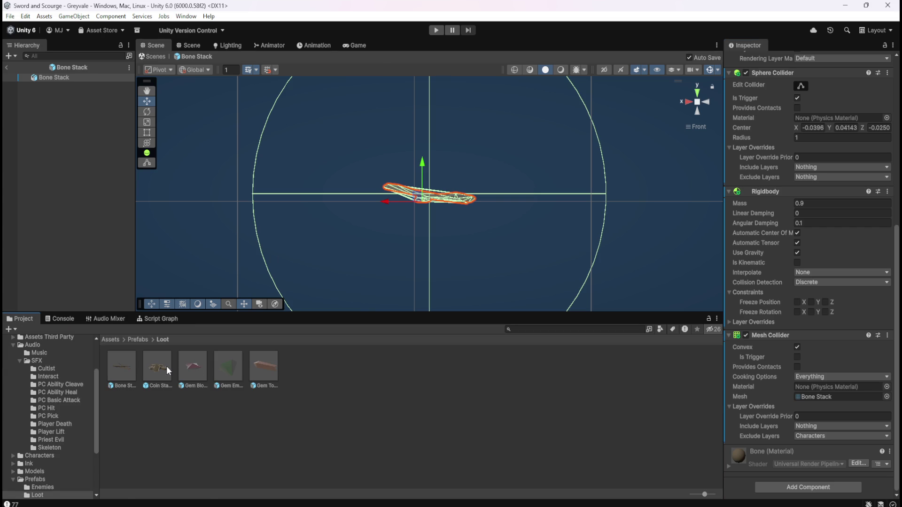
left_click(167, 369)
double_click(166, 366)
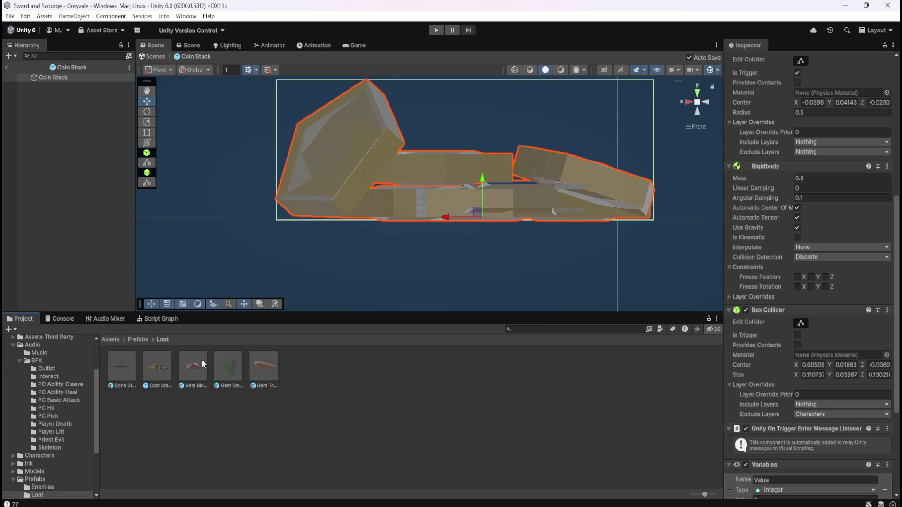
Add a Mesh Collider to Coin Stack and make it convex.
scroll(760, 349, "down", 3)
scroll(760, 349, "down", 2)
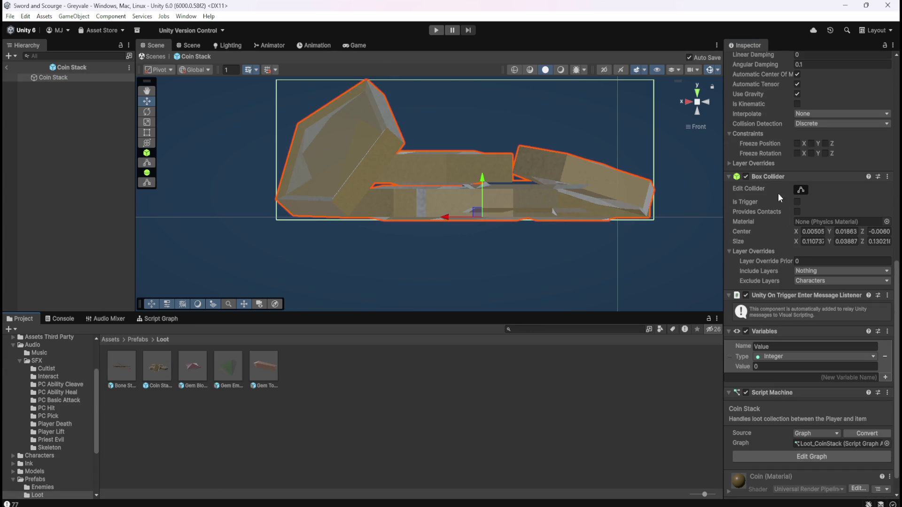
scroll(788, 438, "down", 2)
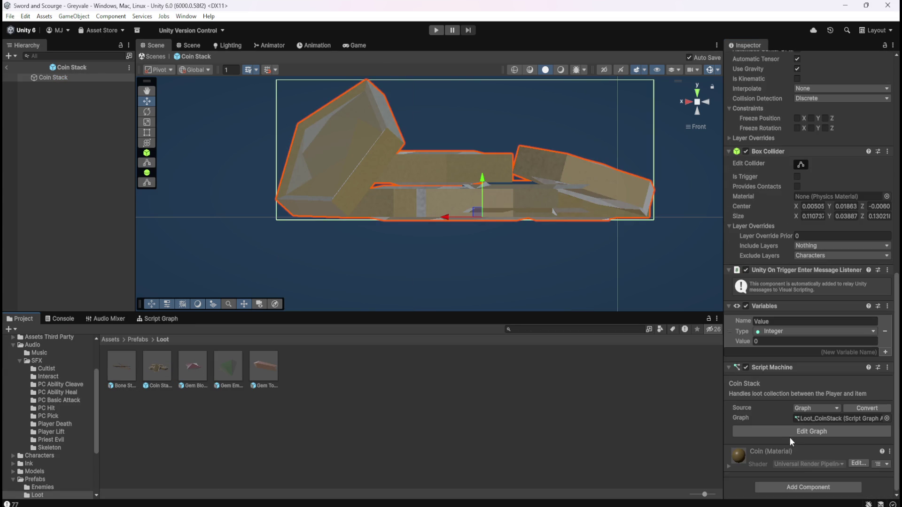
left_click(797, 486)
type("mesh")
left_click(810, 384)
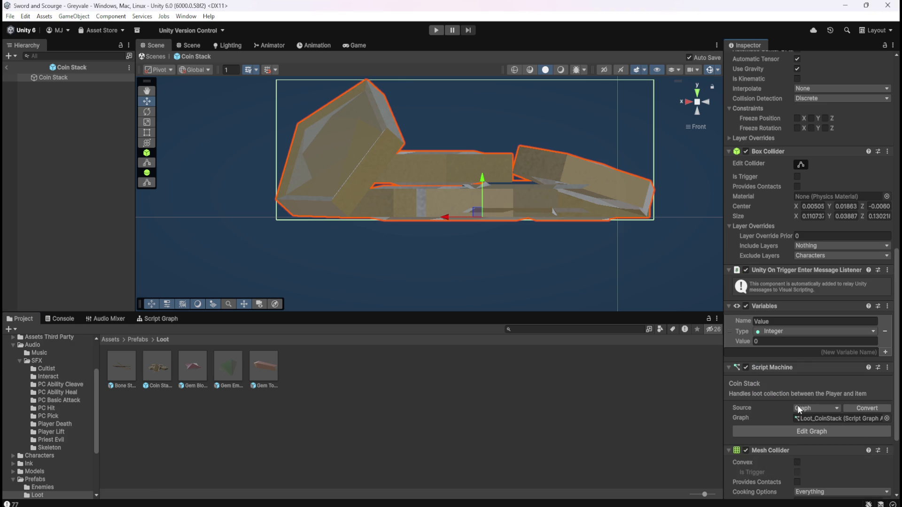
left_click(797, 383)
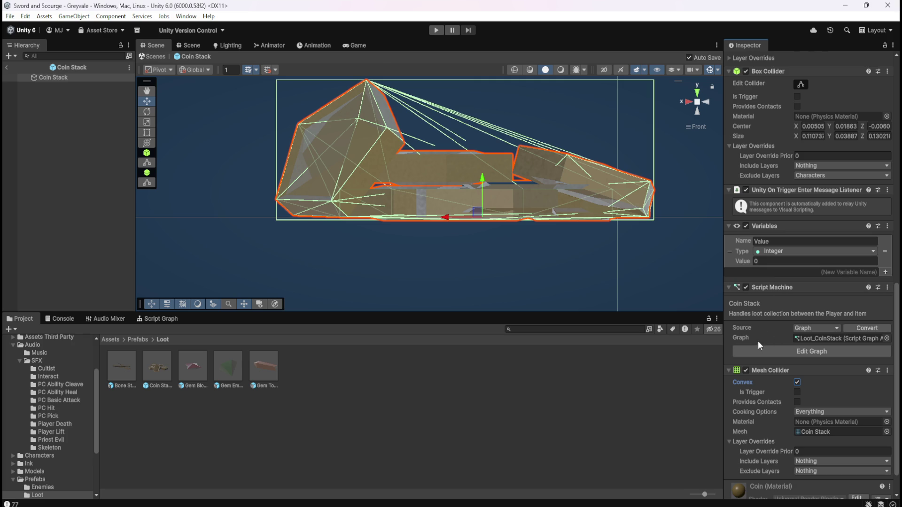
Remove the Box Collider component from Coin Stack.
scroll(762, 332, "up", 3)
right_click(775, 125)
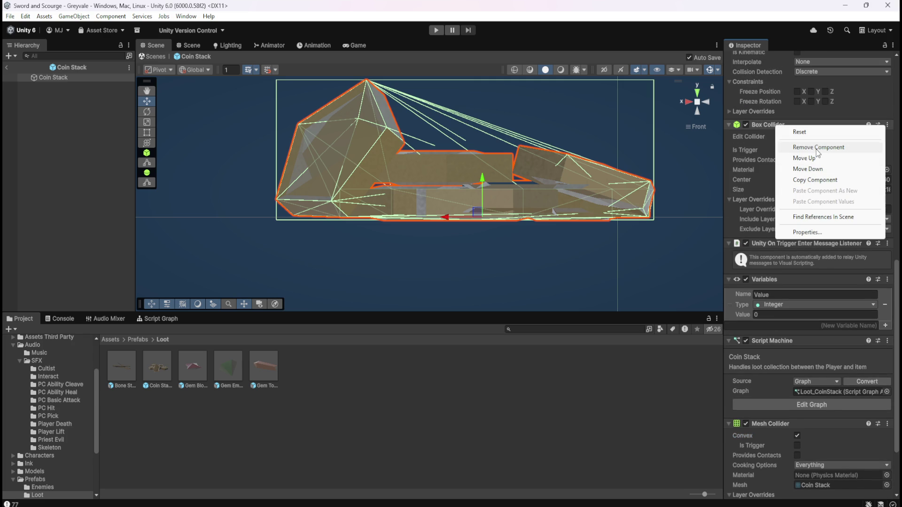
left_click(754, 22)
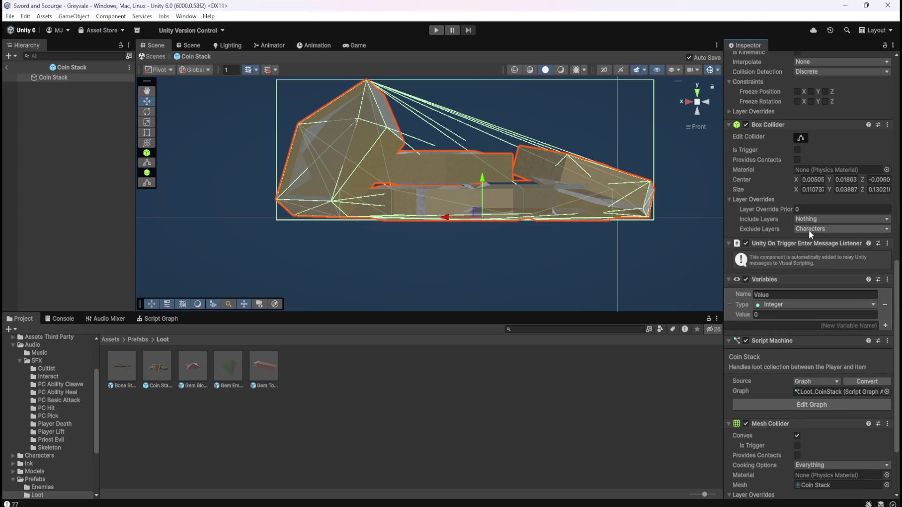
right_click(781, 125)
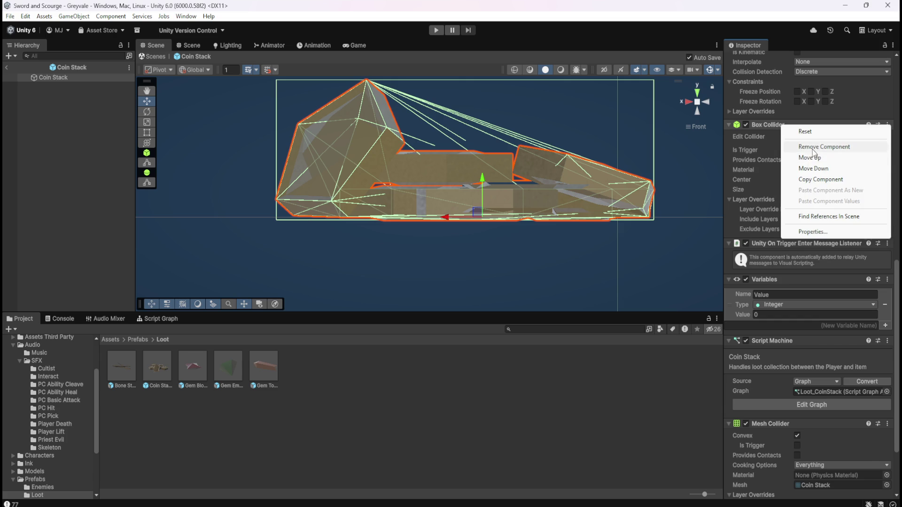
left_click(813, 149)
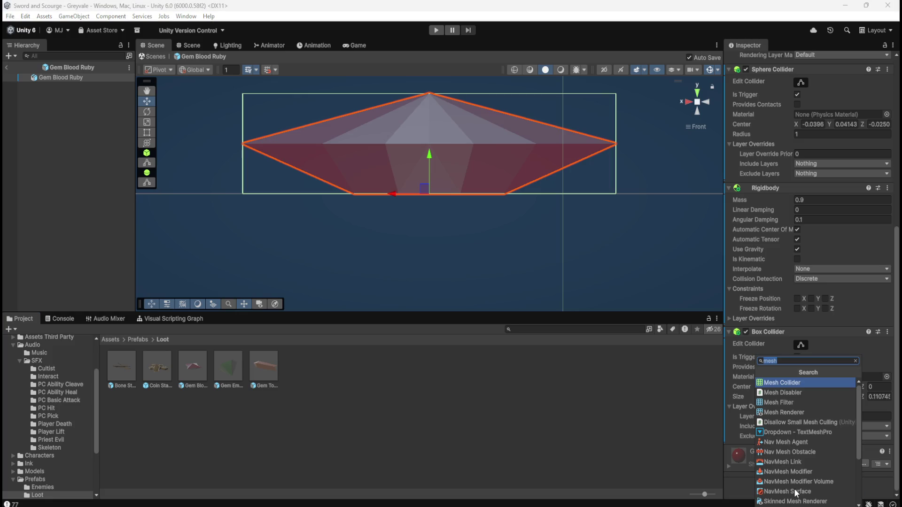
Add a convex Mesh Collider to Gem Blood Ruby that excludes the Characters layer.
left_click(800, 381)
scroll(767, 403, "down", 1)
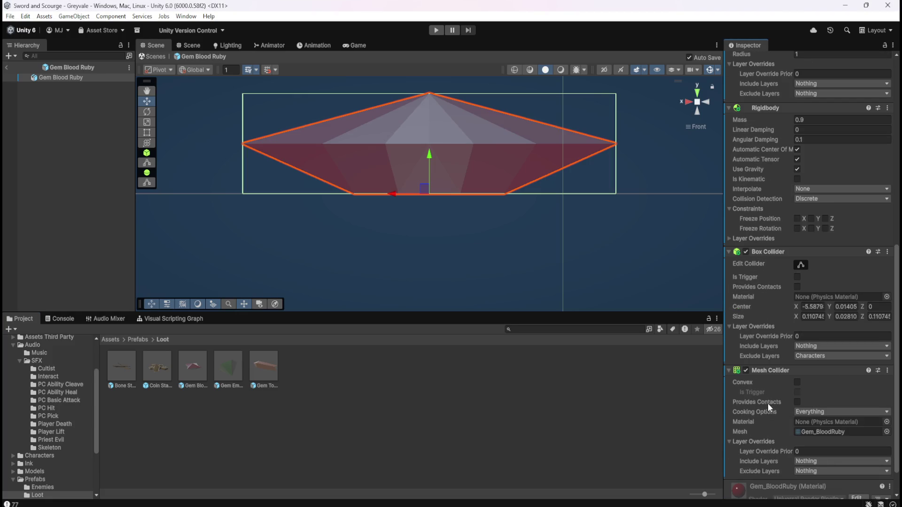
left_click(797, 383)
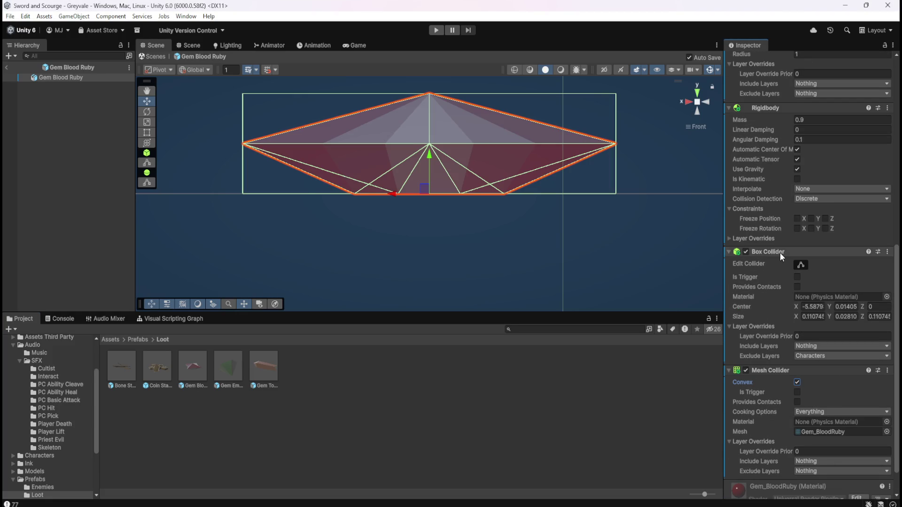
left_click(818, 474)
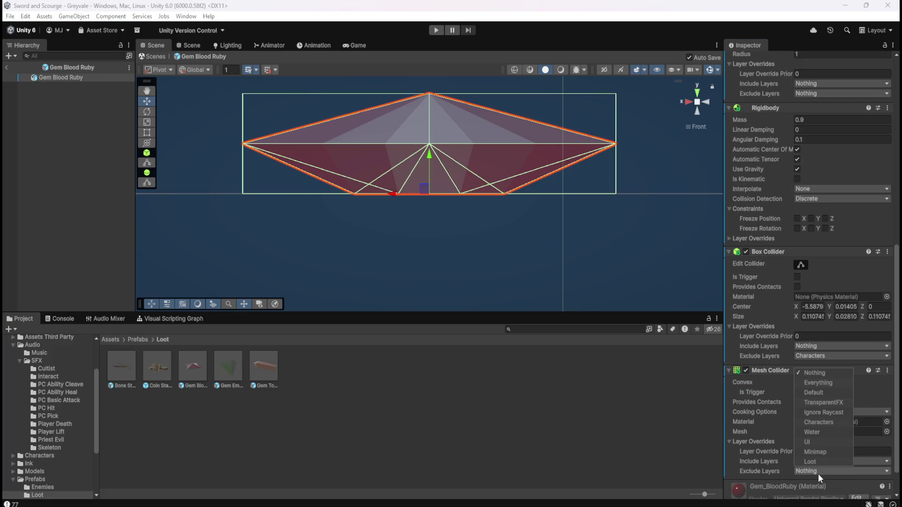
left_click(822, 422)
Remove Gem Blood Ruby's Box Collider, then open the Gem Emerald prefab.
right_click(777, 252)
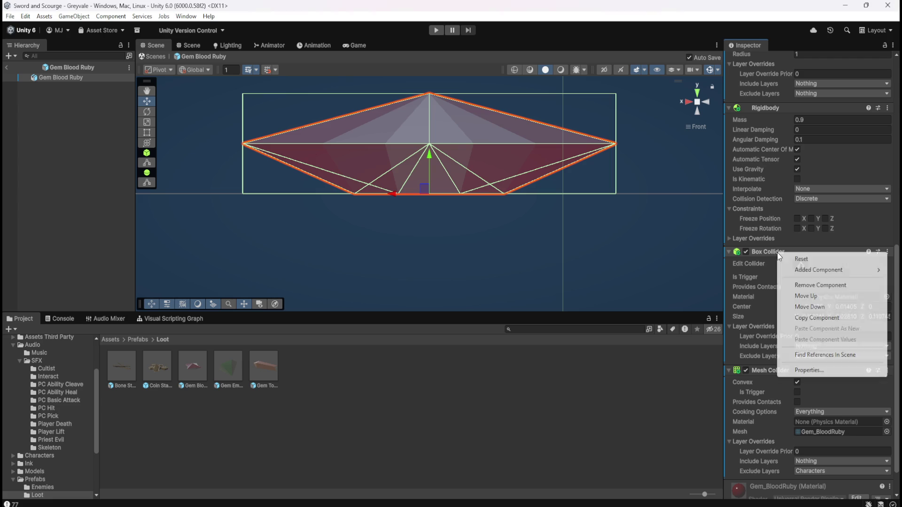
left_click(813, 286)
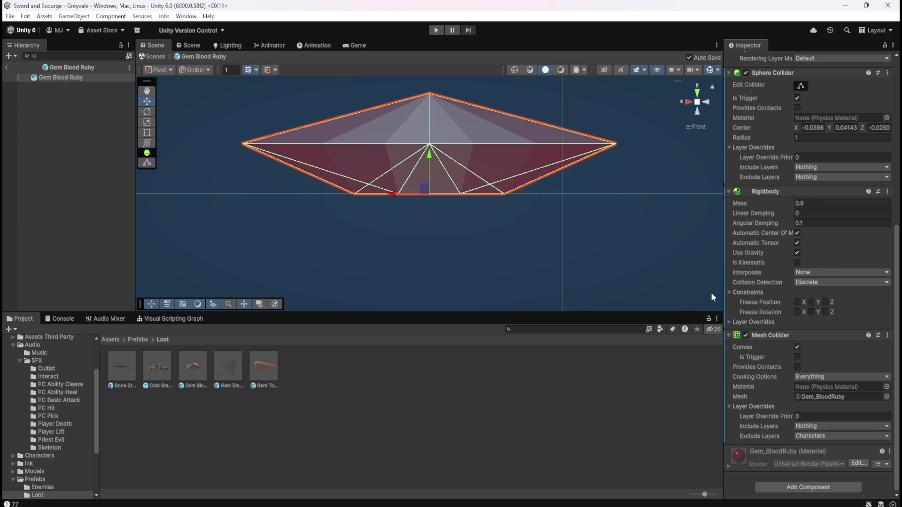
double_click(236, 366)
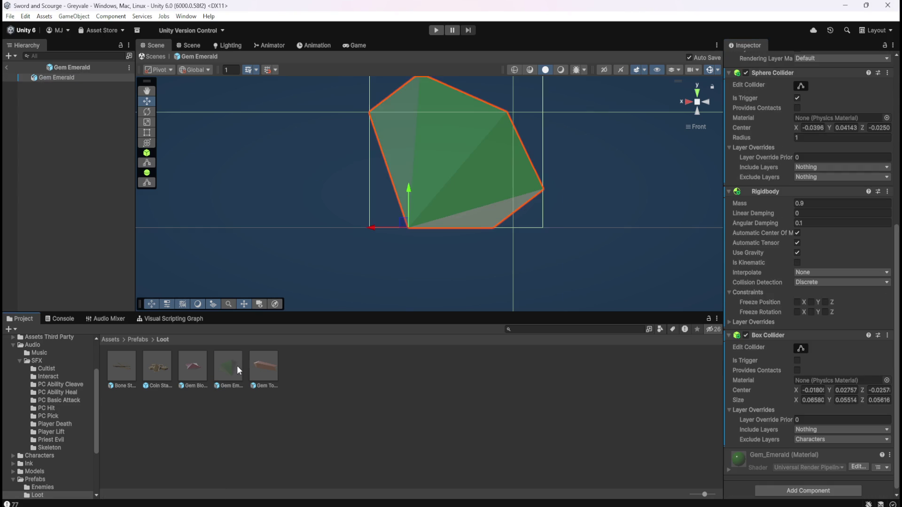
Add a convex Mesh Collider to Gem Emerald that excludes the Characters layer.
scroll(765, 368, "down", 1)
left_click(791, 487)
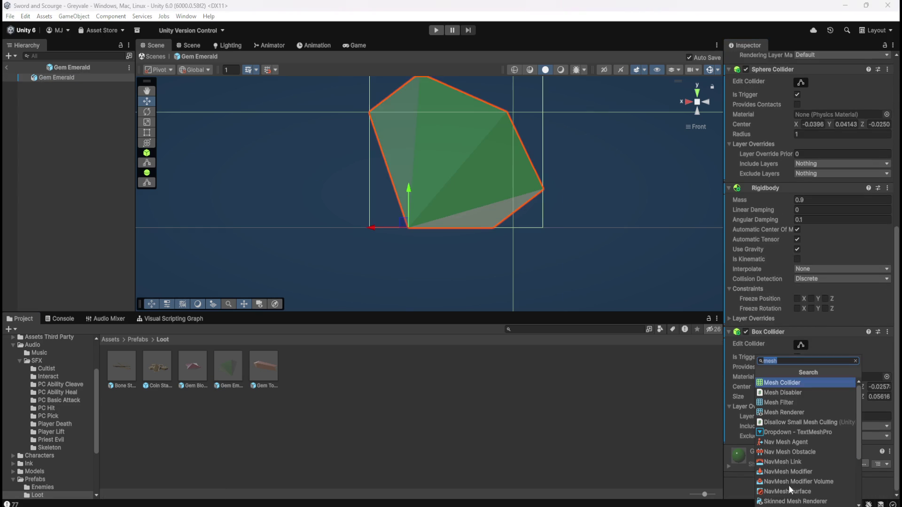
left_click(803, 385)
scroll(759, 410, "down", 2)
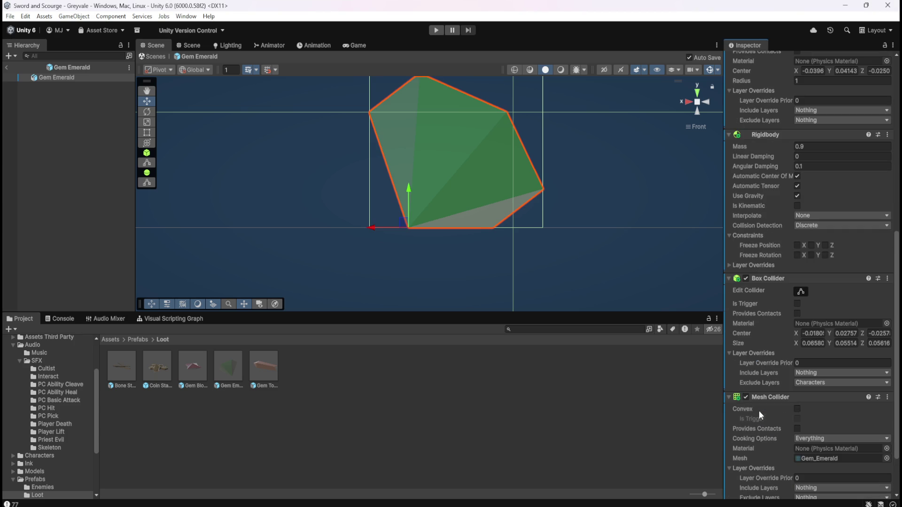
left_click(797, 409)
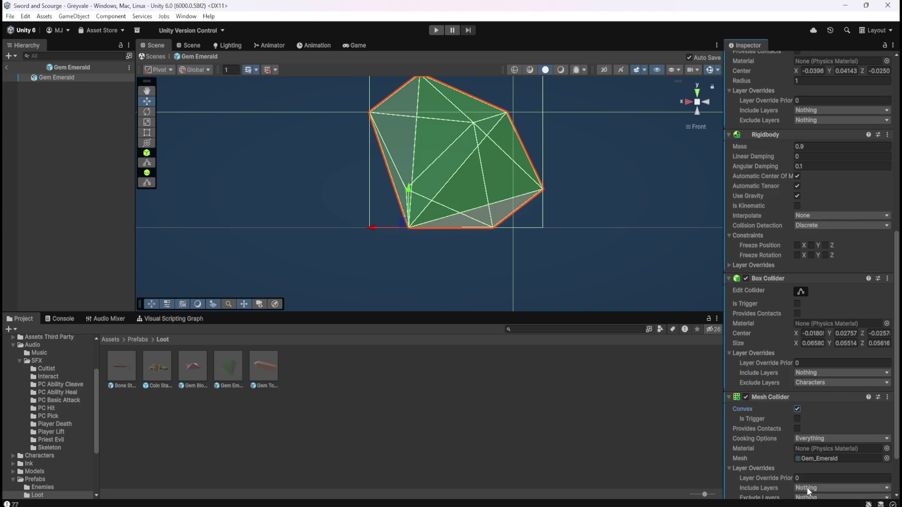
scroll(785, 465, "down", 2)
left_click(814, 446)
left_click(822, 396)
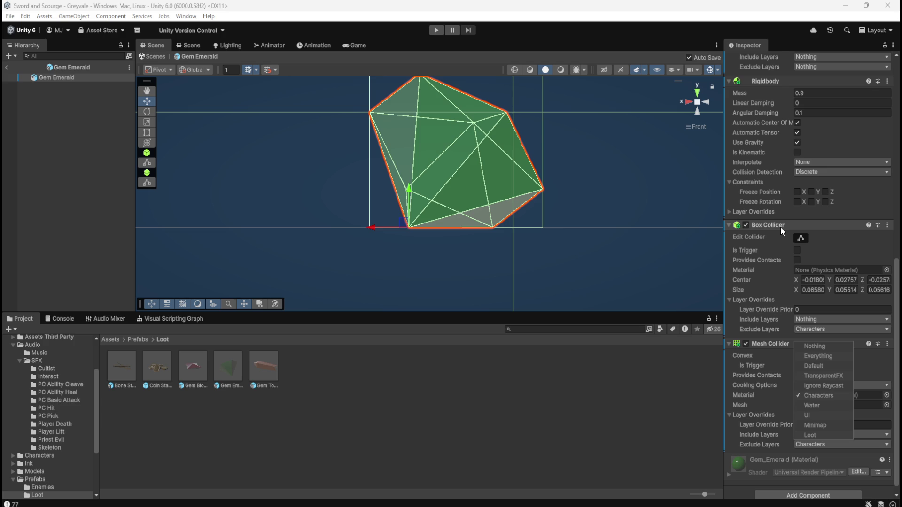
Remove Gem Emerald's Box Collider, then open the Gem Topaz prefab.
right_click(780, 227)
left_click(752, 23)
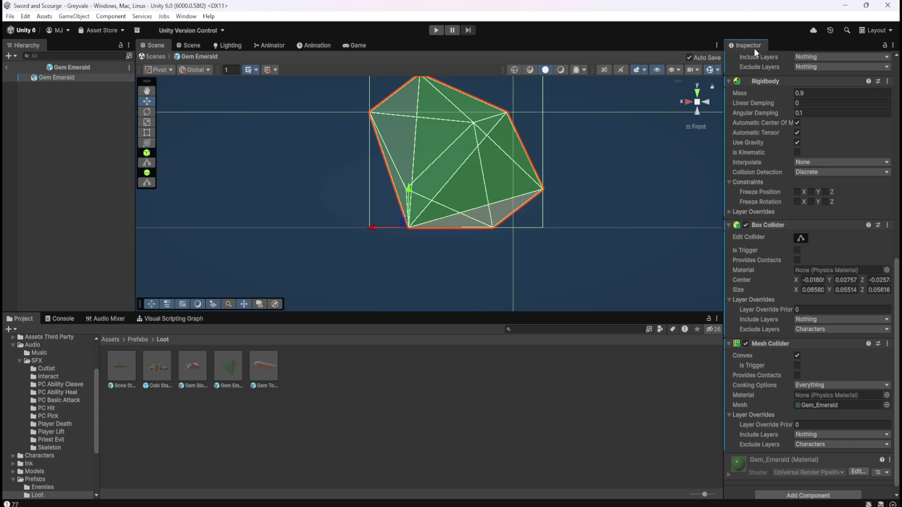
right_click(770, 226)
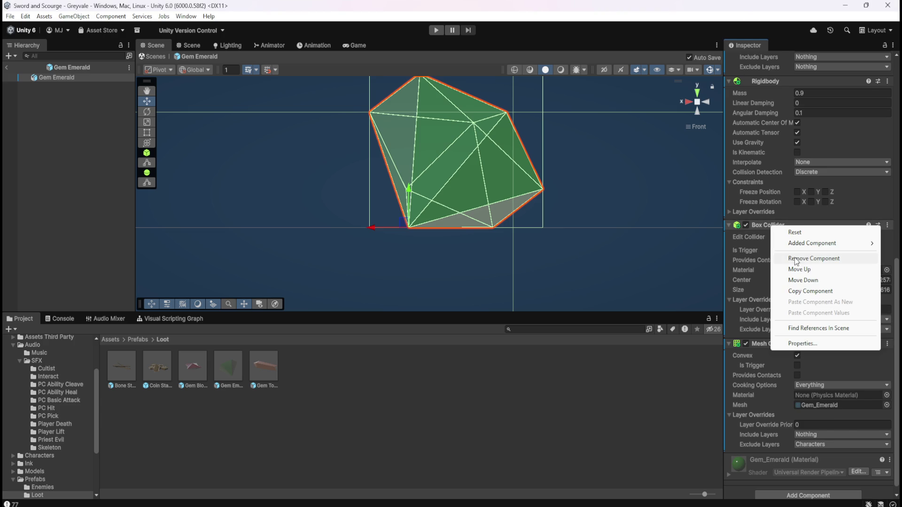
left_click(799, 259)
double_click(276, 371)
scroll(770, 369, "down", 1)
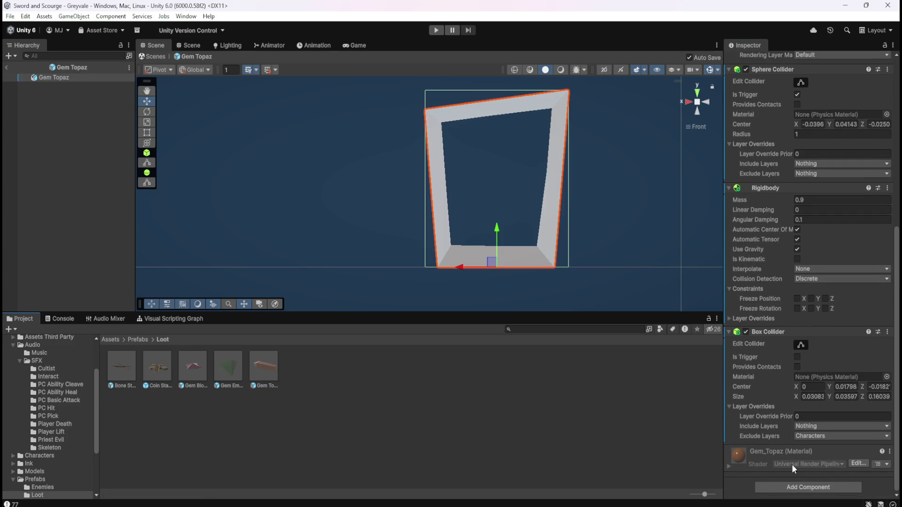
Add a convex Mesh Collider to Gem Topaz that excludes the Characters layer.
left_click(791, 485)
left_click(796, 385)
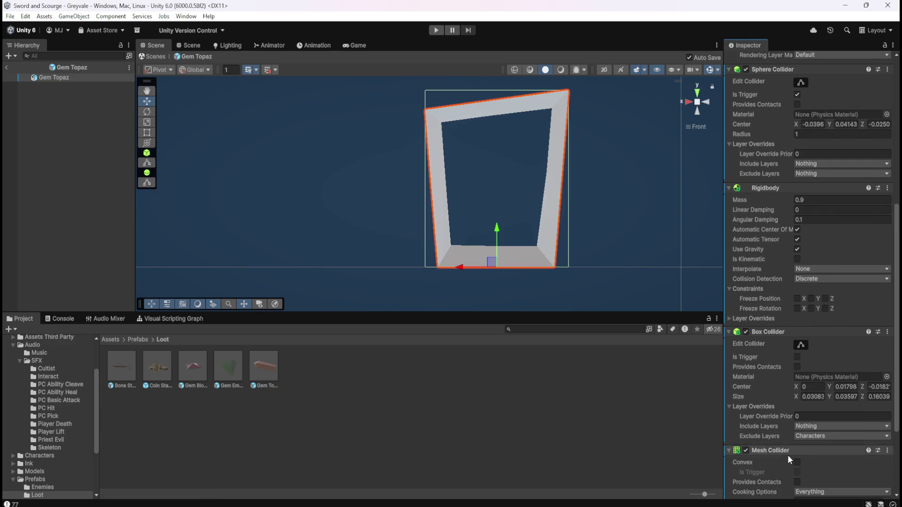
left_click(797, 462)
scroll(782, 458, "down", 4)
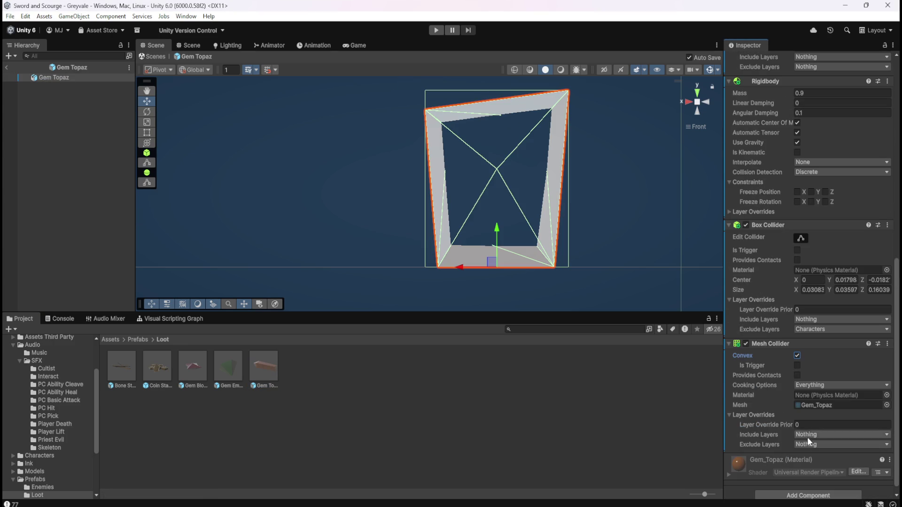
left_click(807, 444)
left_click(822, 397)
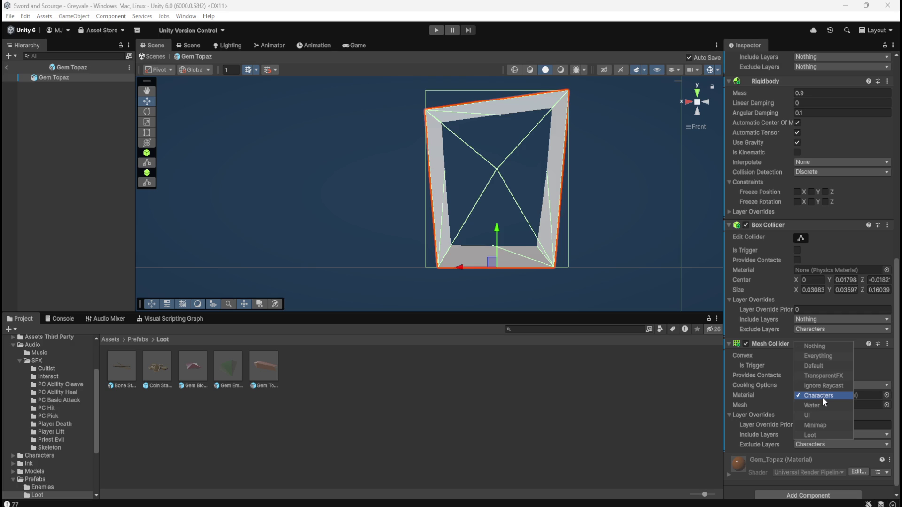
Remove Gem Topaz's Box Collider, then open the Bone Stack prefab.
right_click(767, 224)
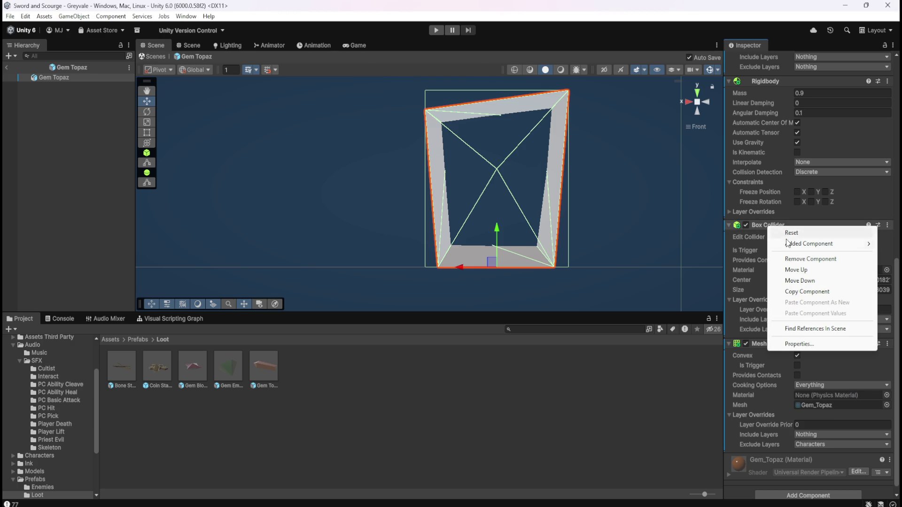
left_click(800, 259)
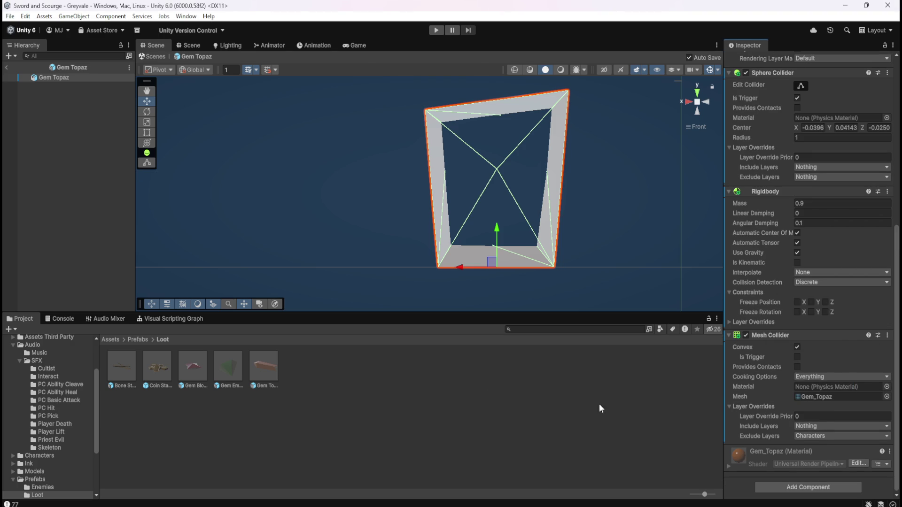
double_click(123, 366)
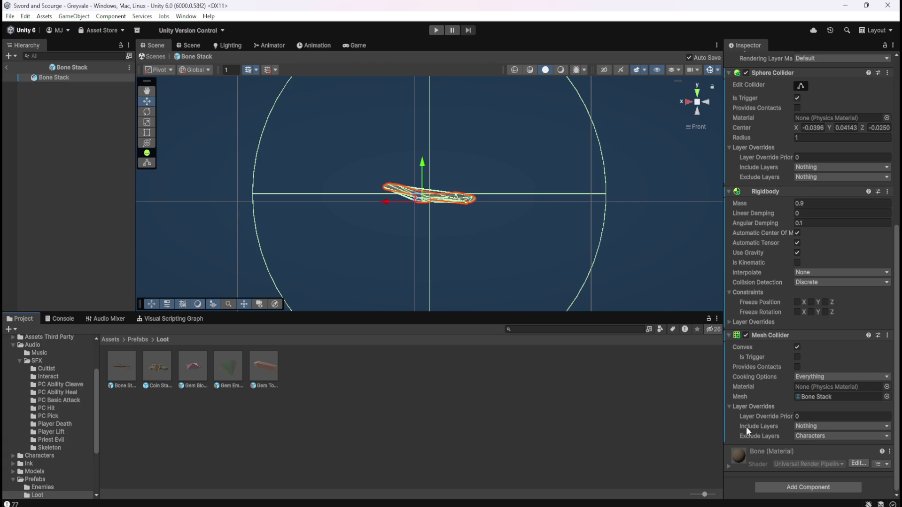
Reopen Coin Stack, Gem Blood Ruby, Gem Emerald and Gem Topaz, then exit to the Greyvale scene.
double_click(163, 366)
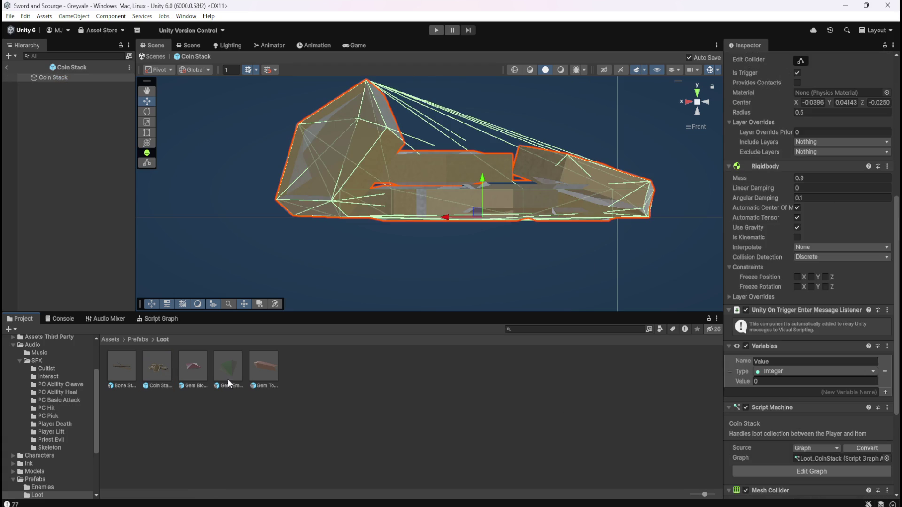
scroll(787, 454, "down", 5)
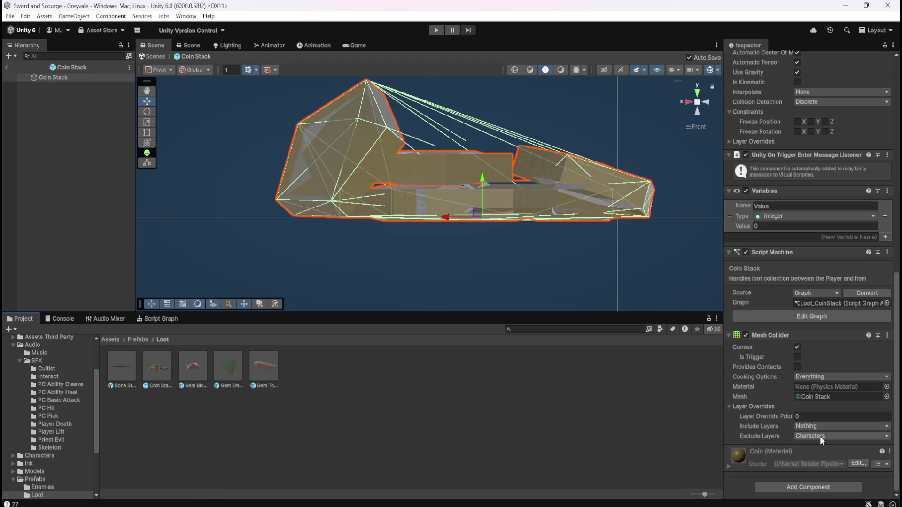
double_click(182, 366)
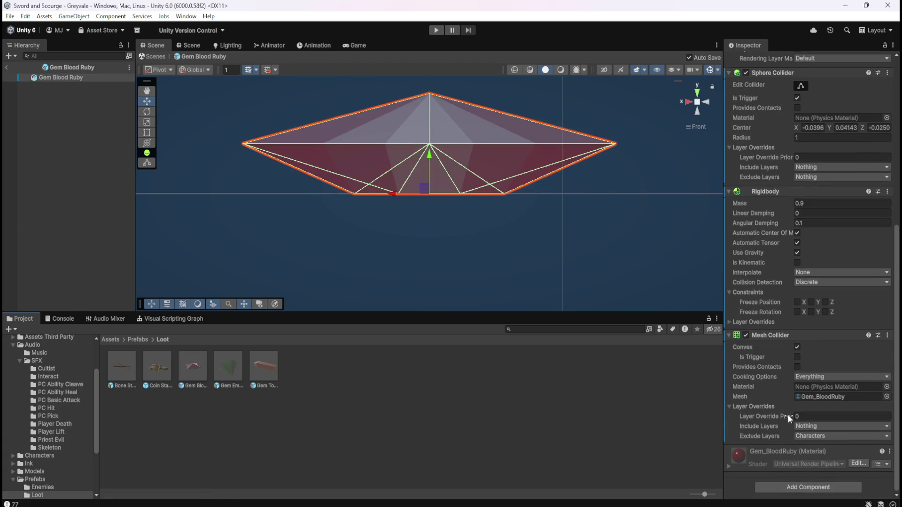
double_click(224, 367)
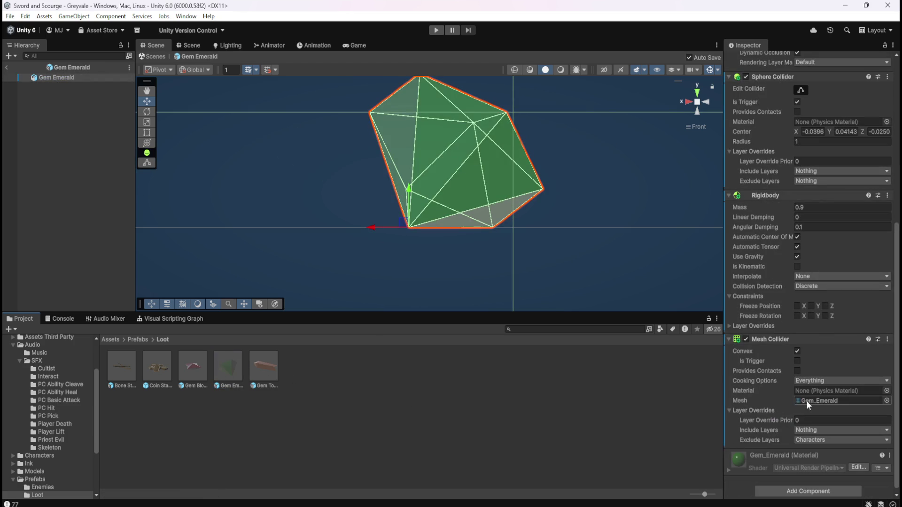
double_click(264, 366)
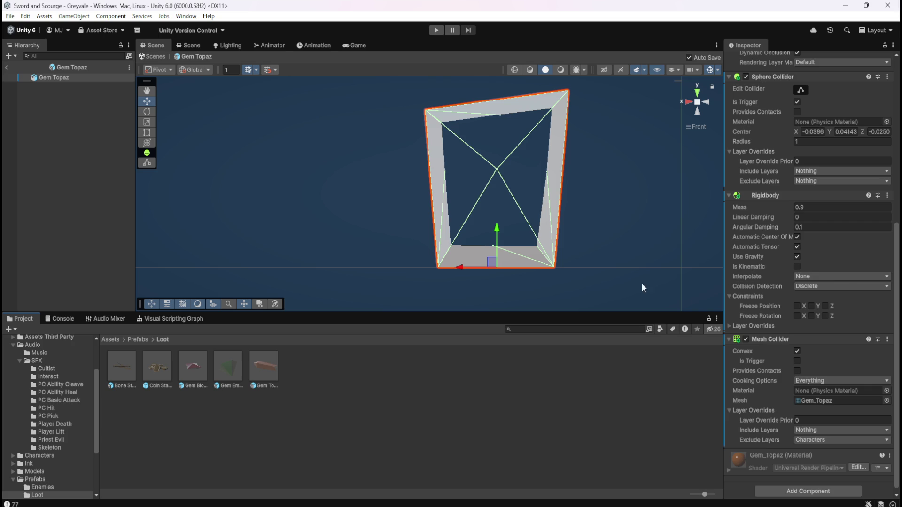
left_click(7, 69)
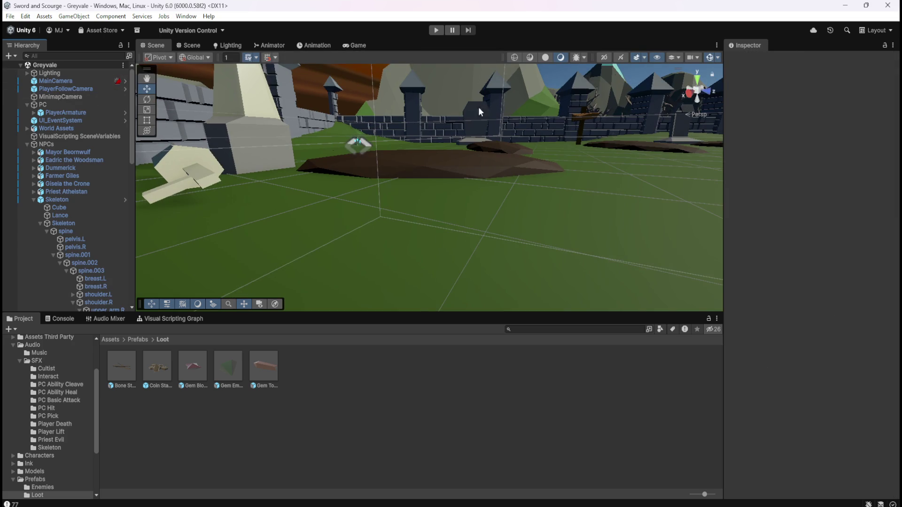
left_click(72, 74)
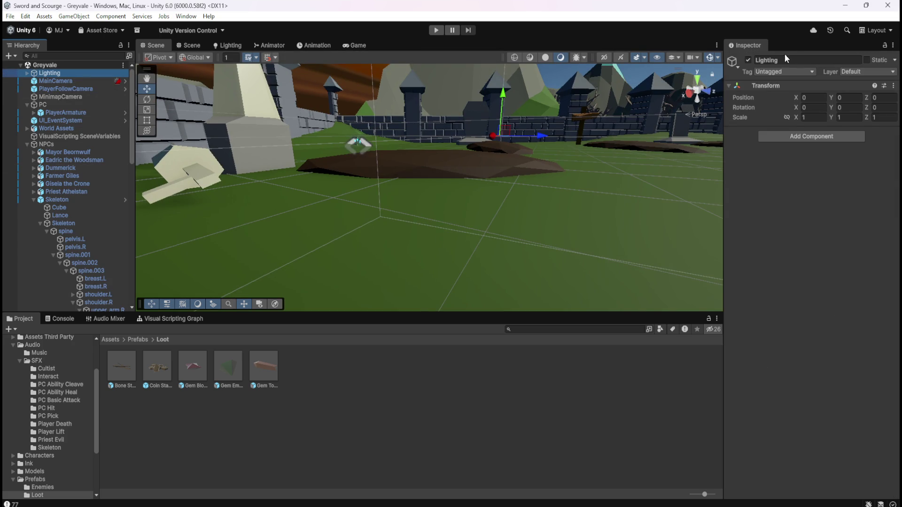
left_click(856, 72)
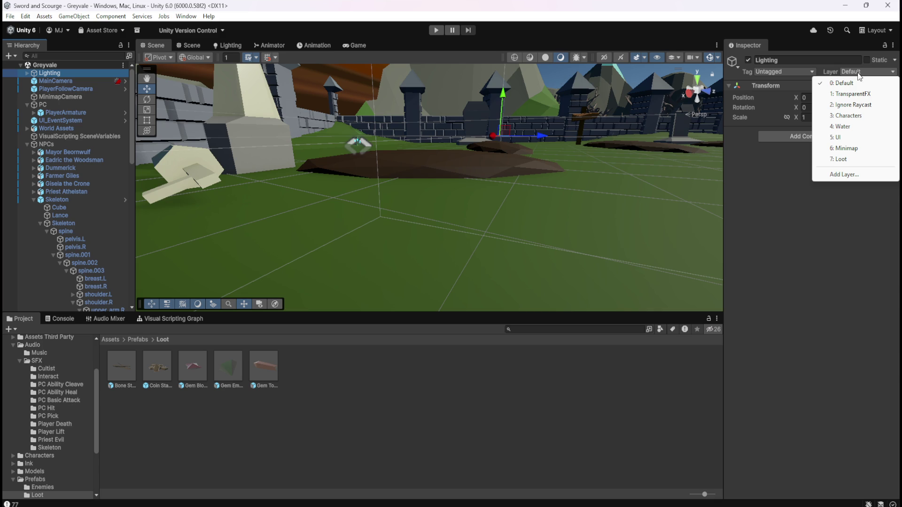
left_click(437, 171)
left_click(442, 167)
left_click(441, 165)
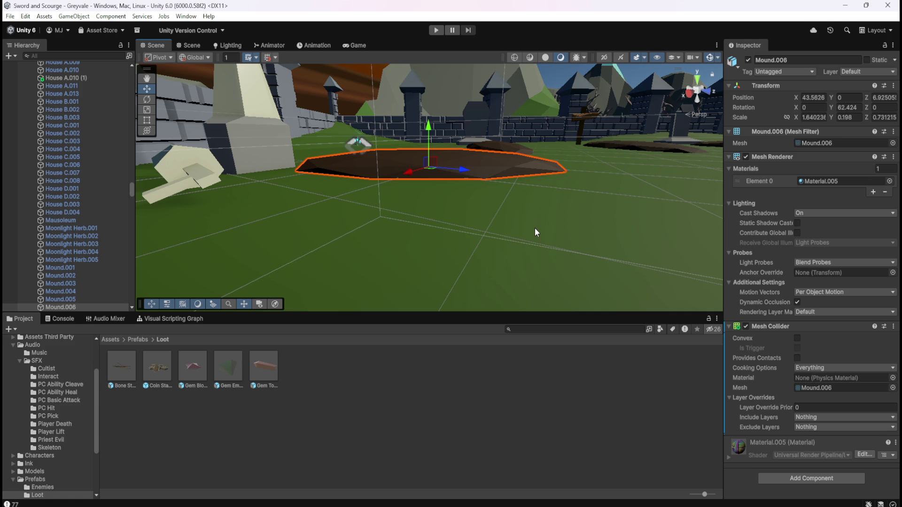
scroll(533, 226, "down", 5)
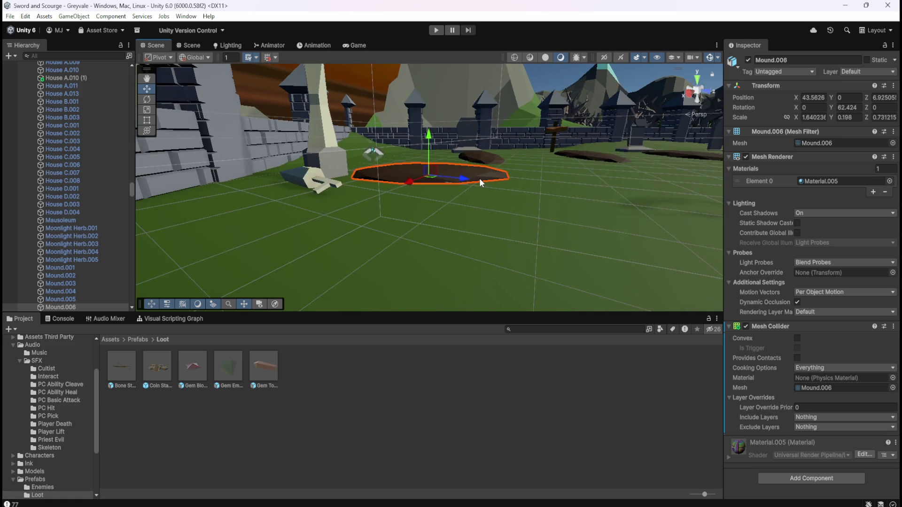
scroll(479, 179, "down", 5)
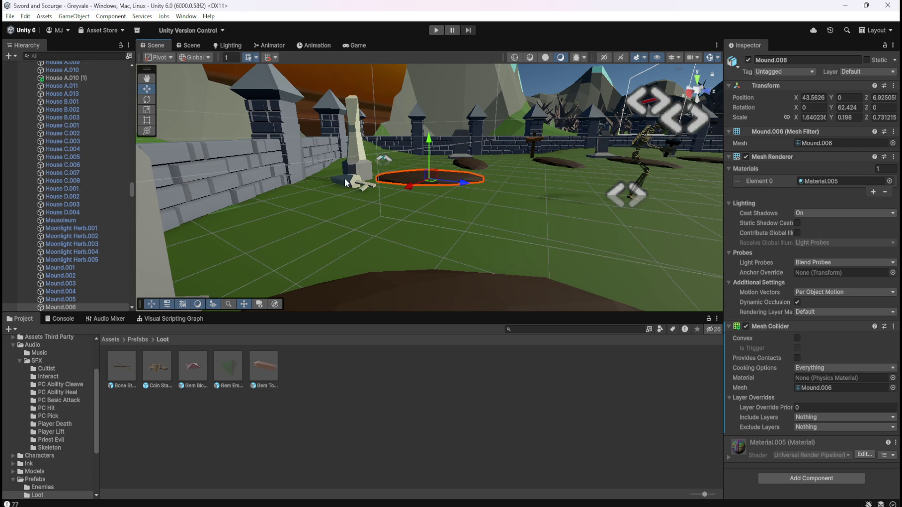
left_click(865, 74)
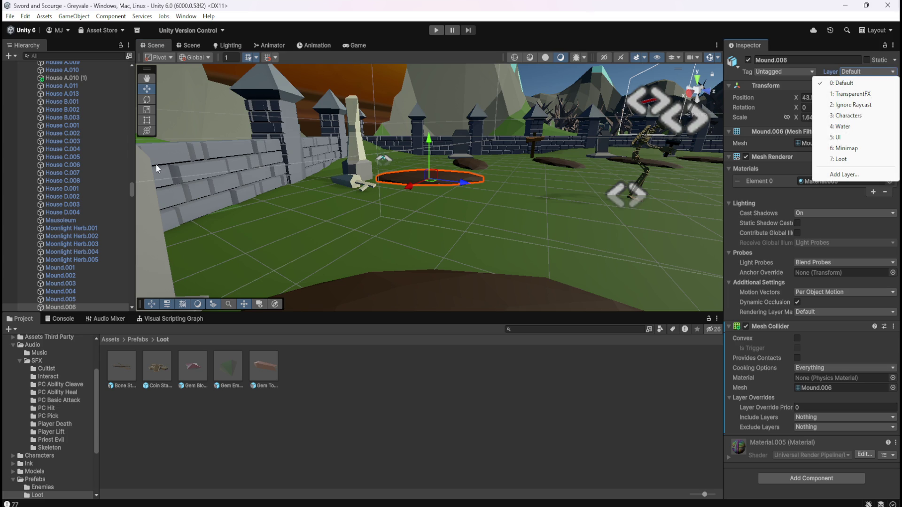
mouse_move(131, 190)
left_mouse_down()
mouse_move(136, 103)
mouse_move(154, 70)
mouse_move(132, 98)
mouse_move(128, 289)
mouse_move(142, 235)
left_mouse_up()
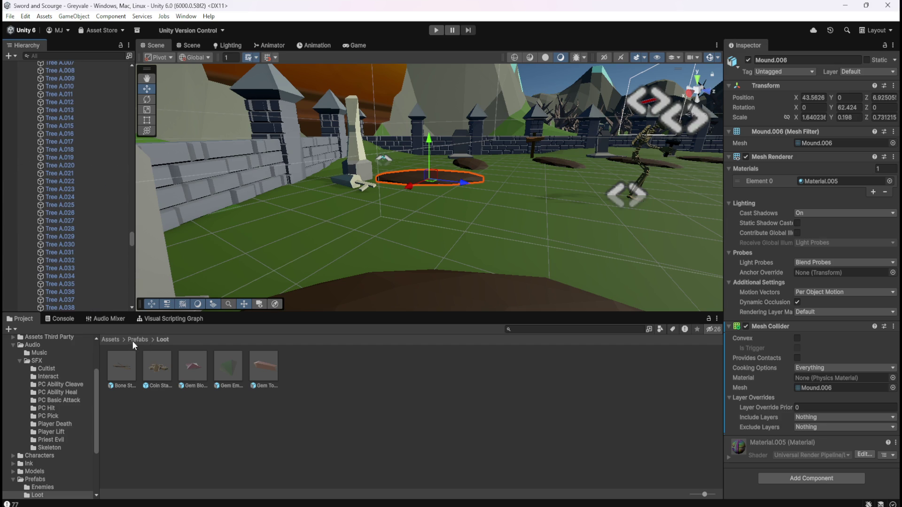
left_click(111, 339)
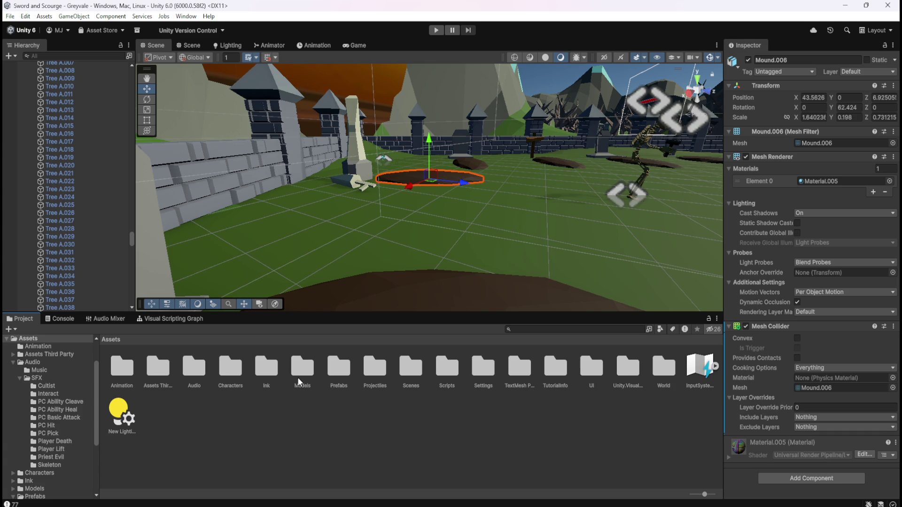
double_click(663, 367)
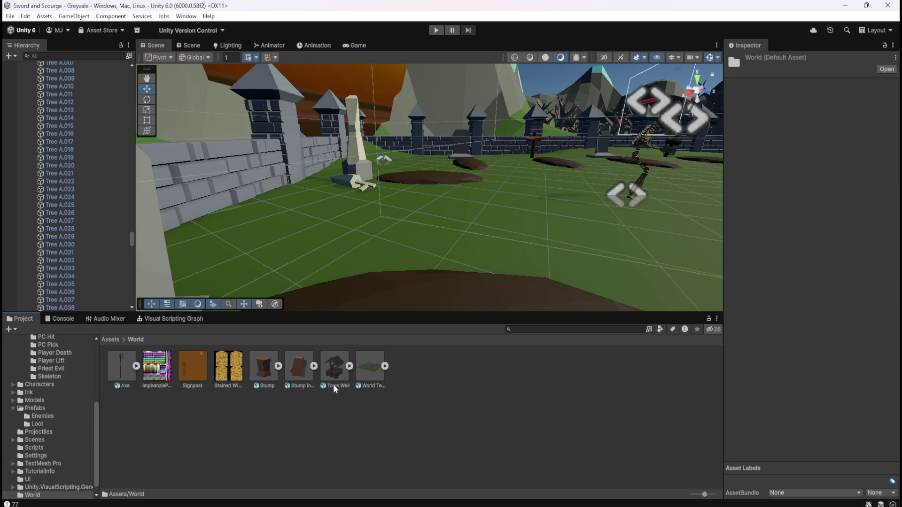
left_click(367, 372)
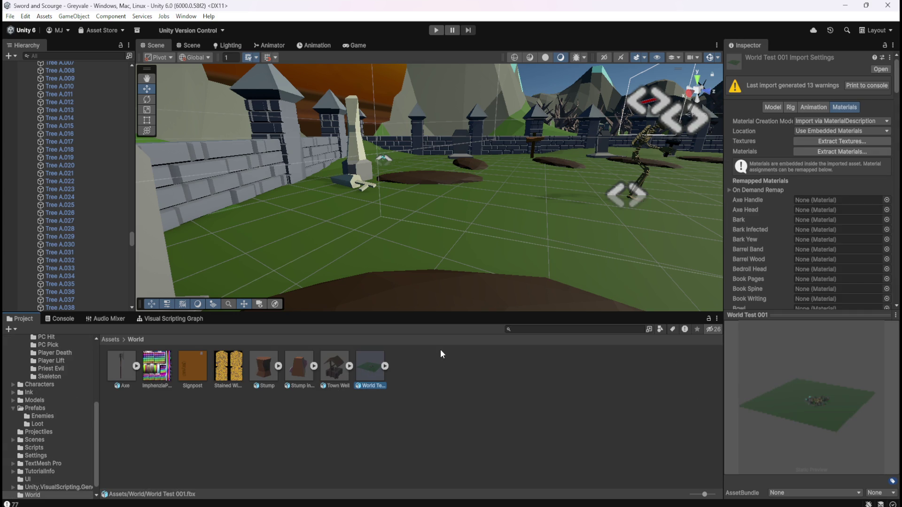
left_click(384, 366)
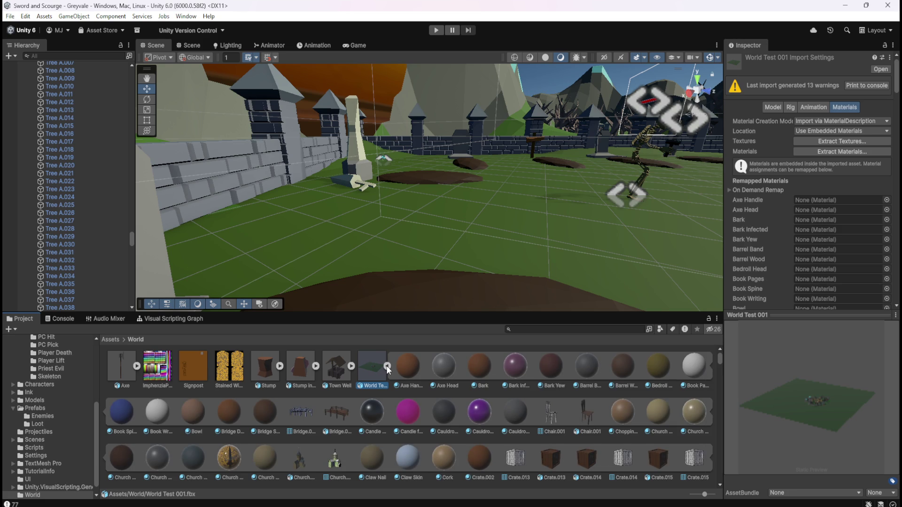
left_click(386, 366)
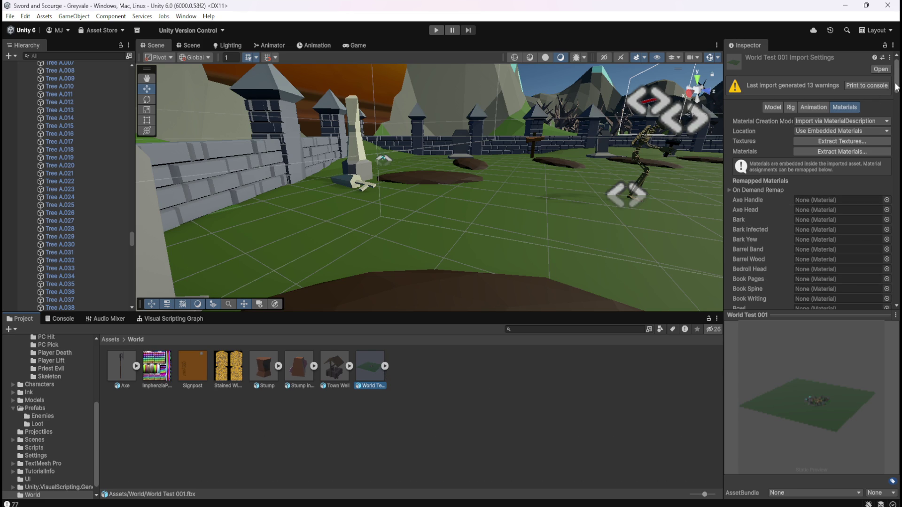
left_click_drag(896, 92, 884, 289)
scroll(882, 288, "up", 15)
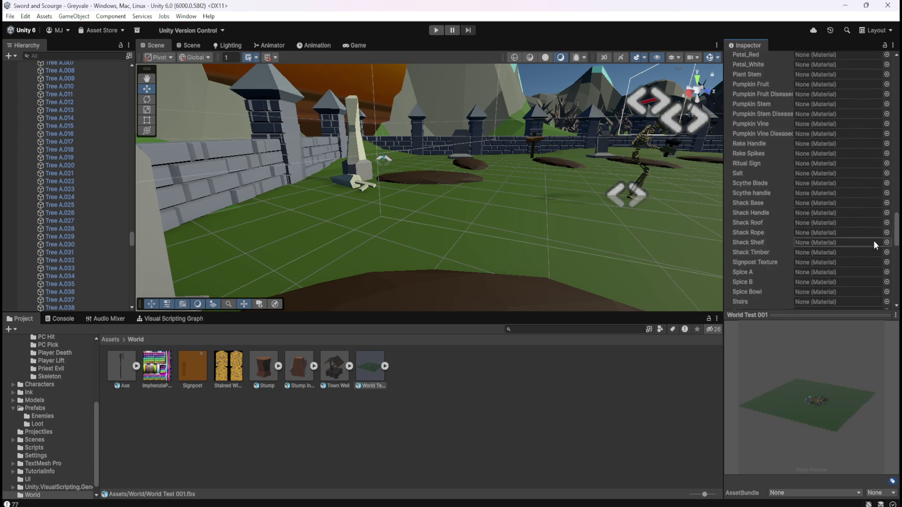
scroll(878, 210, "up", 15)
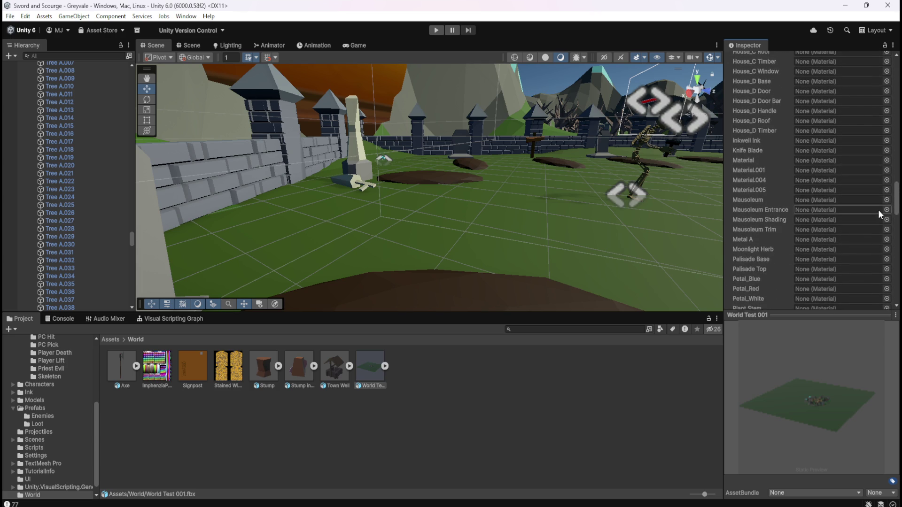
scroll(893, 167, "up", 2)
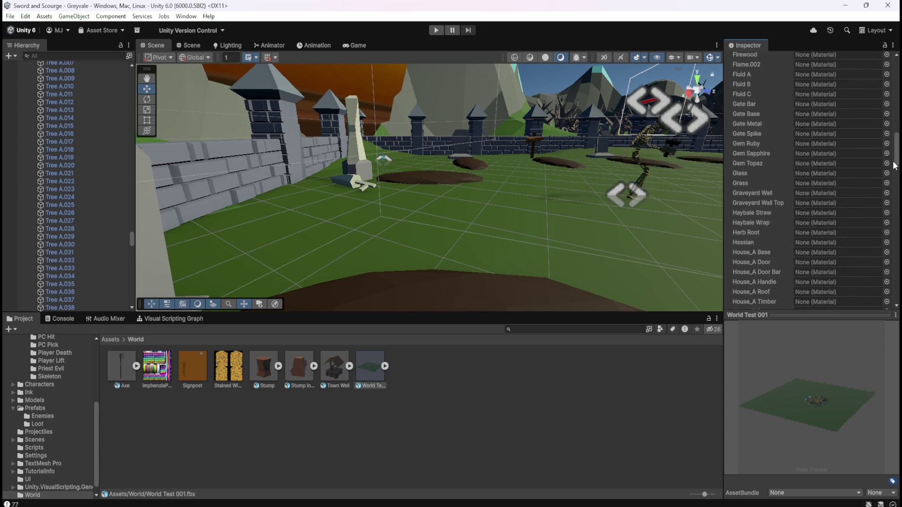
scroll(894, 165, "up", 20)
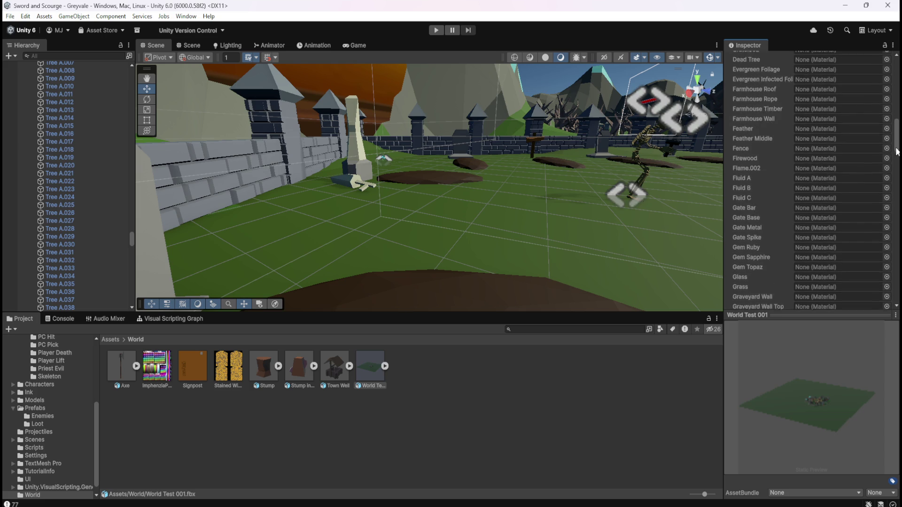
scroll(808, 188, "up", 20)
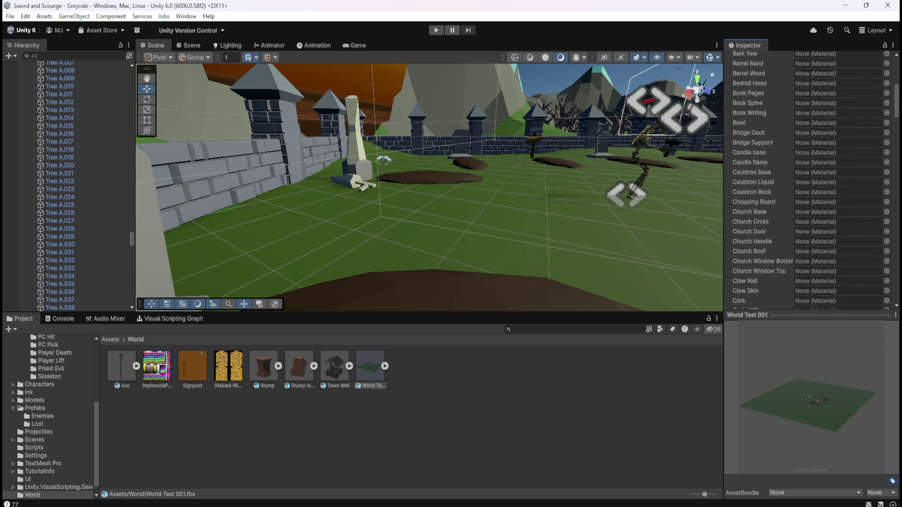
scroll(888, 290, "down", 20)
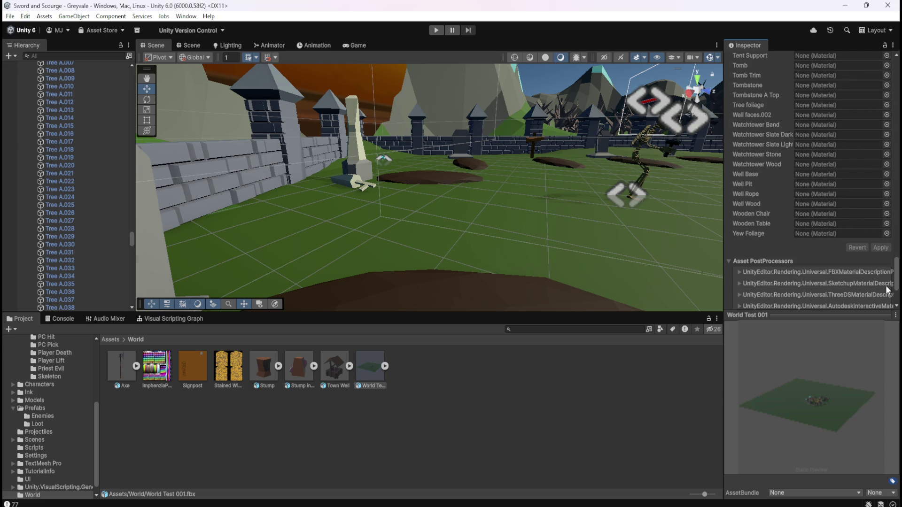
scroll(887, 290, "up", 1)
scroll(890, 288, "up", 8)
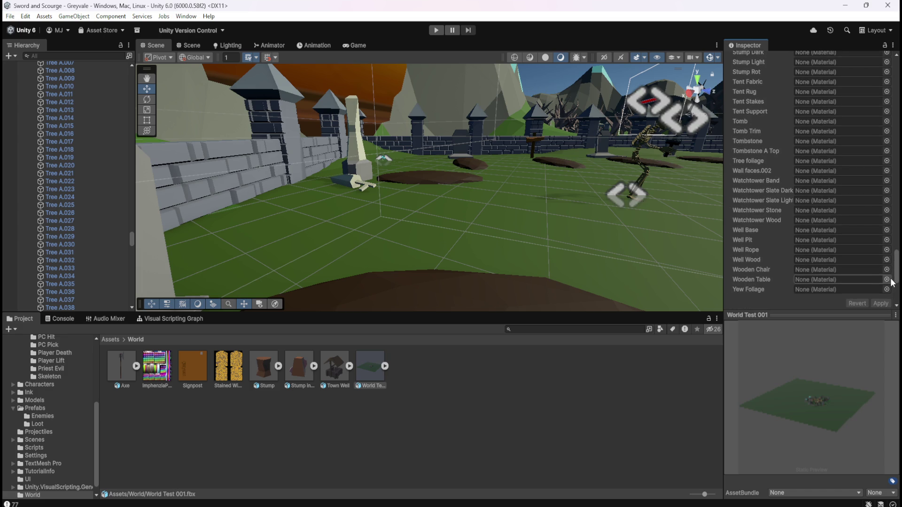
scroll(896, 276, "up", 18)
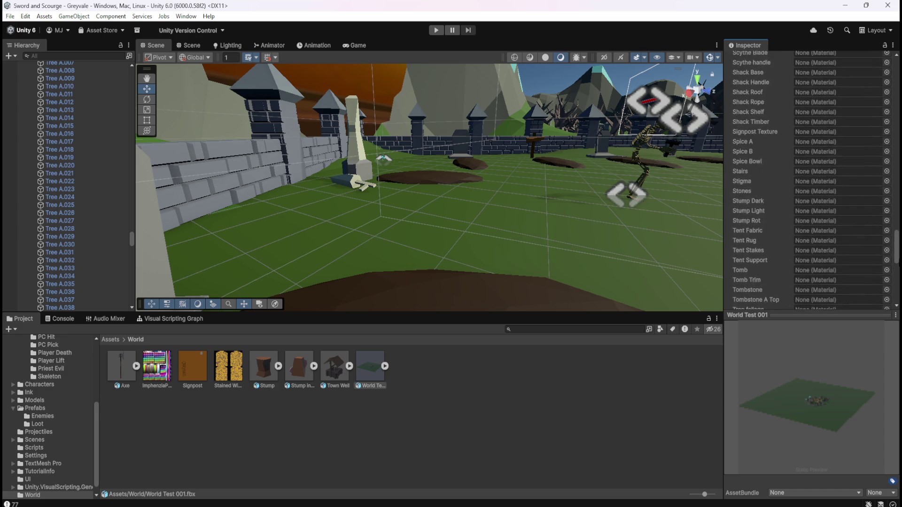
scroll(816, 179, "up", 18)
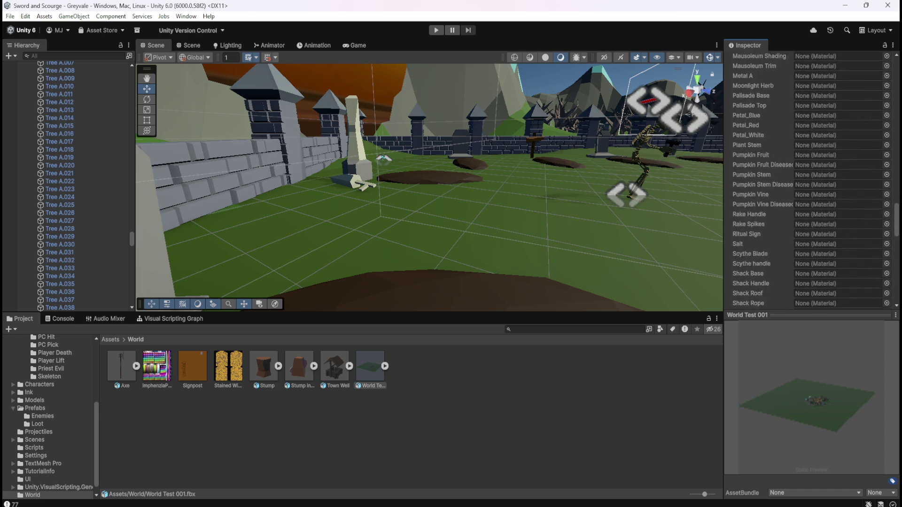
scroll(812, 188, "up", 20)
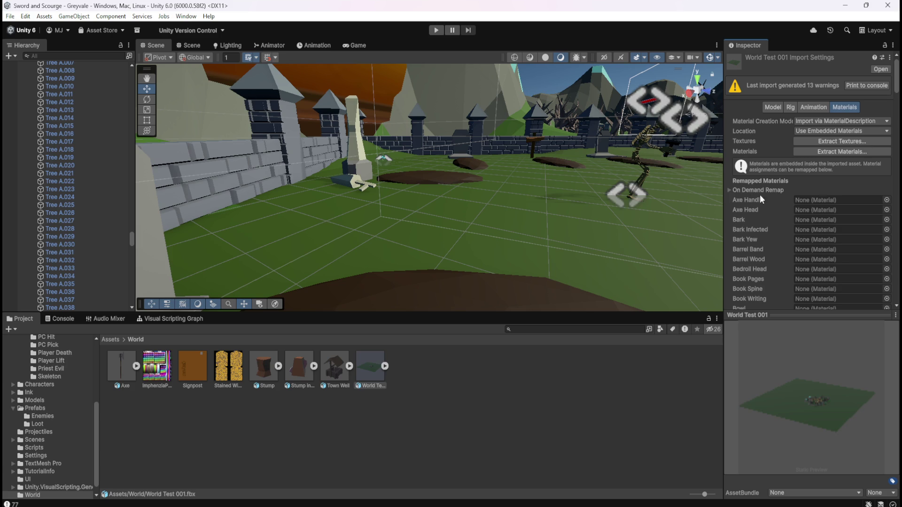
left_click(729, 190)
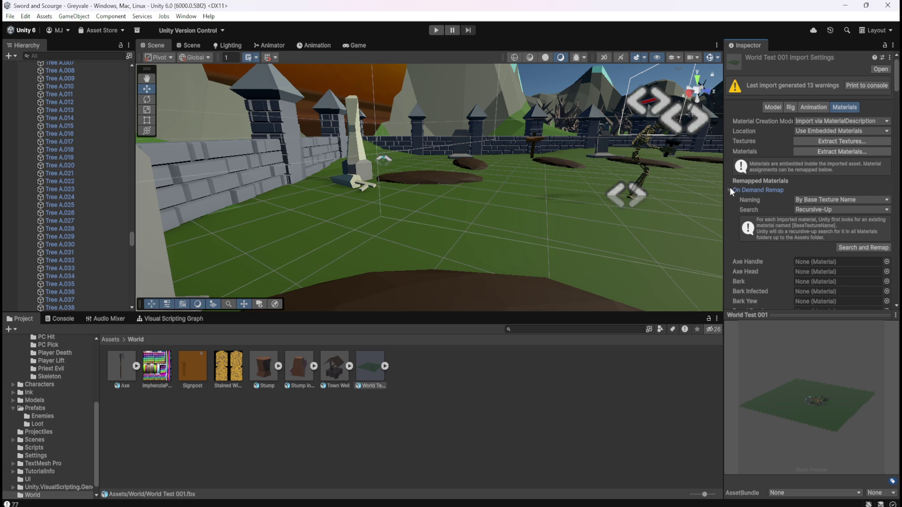
left_click(729, 188)
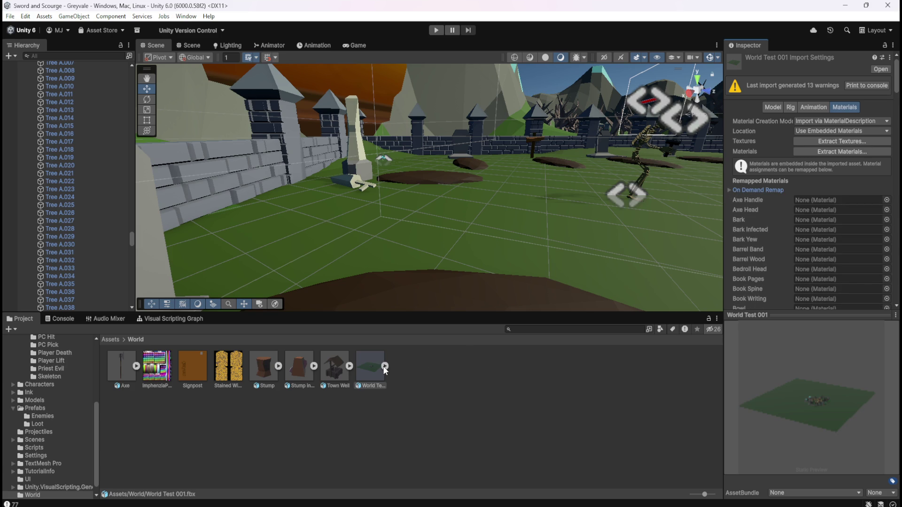
Expand World Test 001 to list its material and mesh sub-assets, then select Terrain.
left_click(385, 367)
scroll(718, 358, "down", 1)
mouse_move(718, 358)
left_mouse_down()
mouse_move(717, 437)
mouse_move(724, 430)
mouse_move(715, 474)
left_mouse_up()
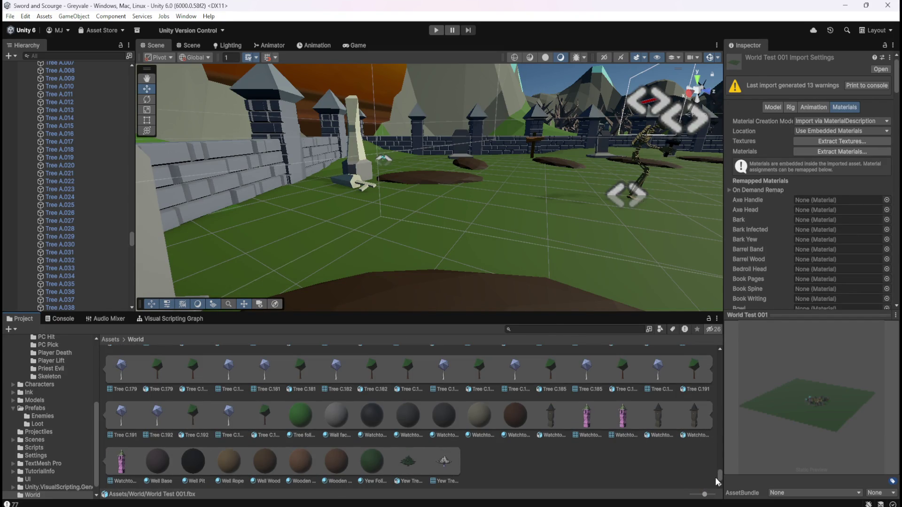
left_click_drag(717, 477, 741, 445)
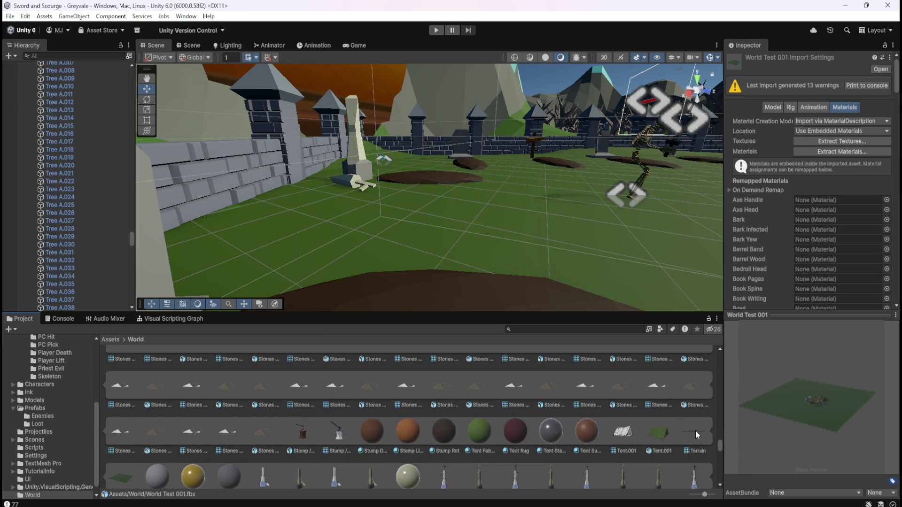
scroll(687, 435, "down", 1)
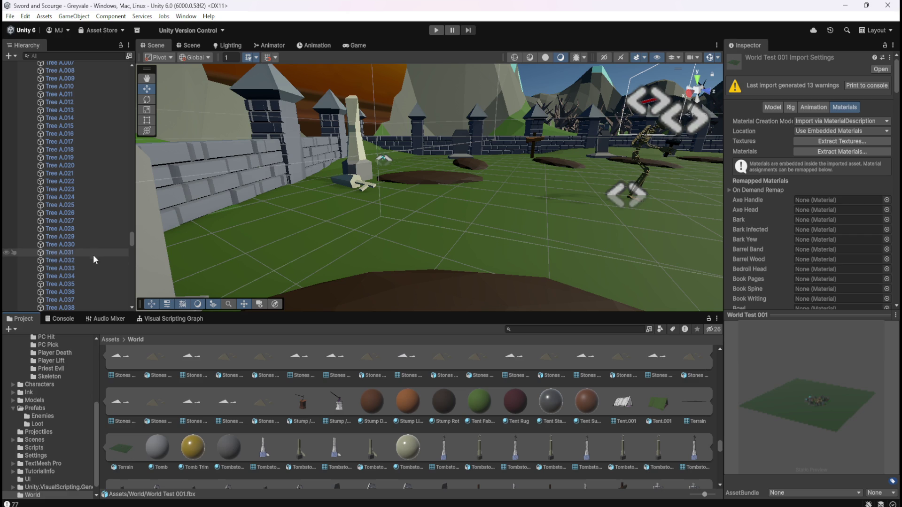
scroll(89, 254, "up", 7)
scroll(75, 211, "up", 3)
scroll(81, 198, "up", 4)
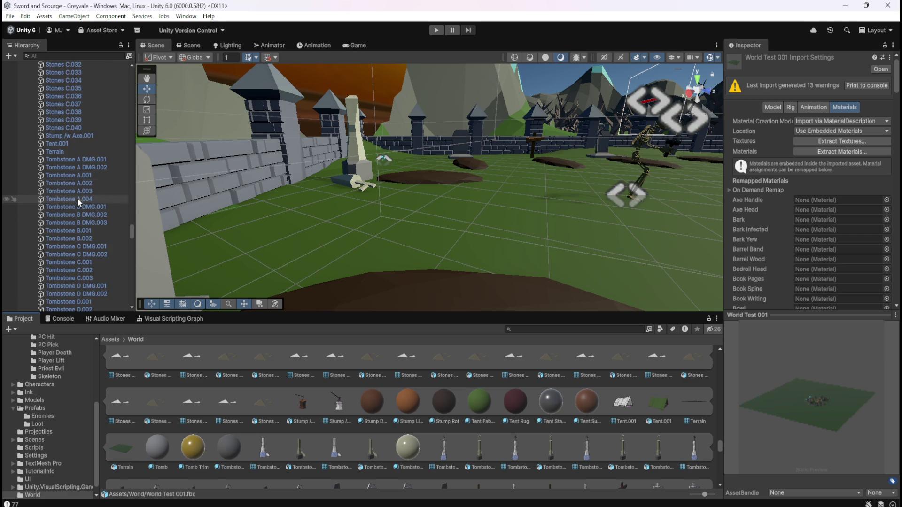
left_click(80, 150)
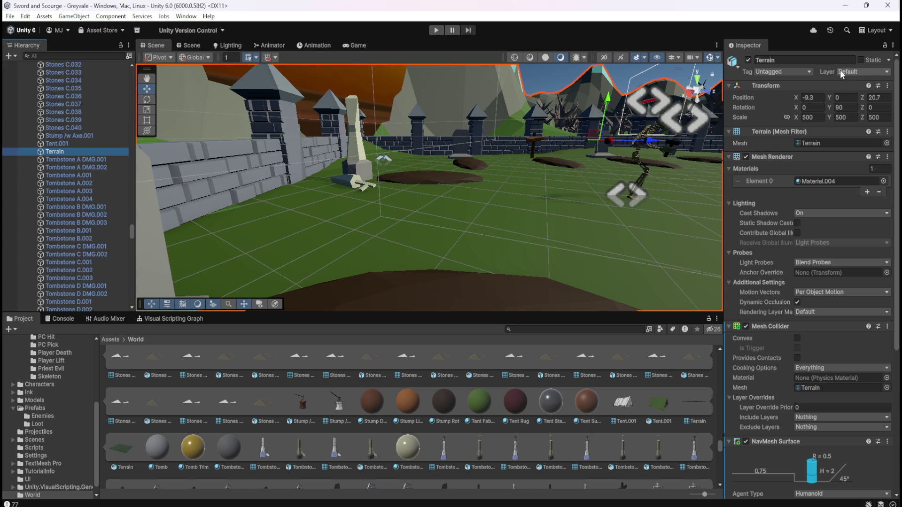
Check Terrain's tag list, leaving it Untagged, and swing the view toward the graveyard wall.
mouse_move(824, 72)
left_click(801, 71)
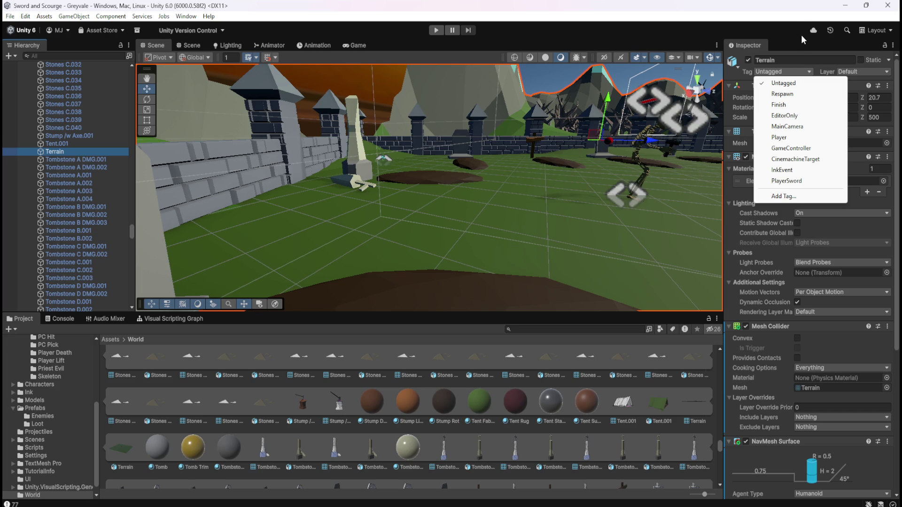
left_click(800, 14)
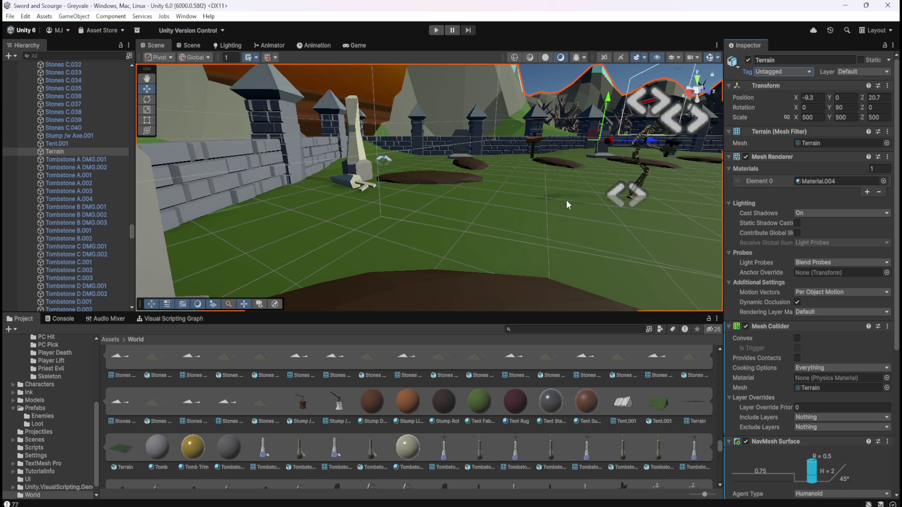
mouse_move(519, 185)
left_mouse_down()
mouse_move(509, 211)
mouse_move(483, 189)
mouse_move(503, 167)
left_mouse_up()
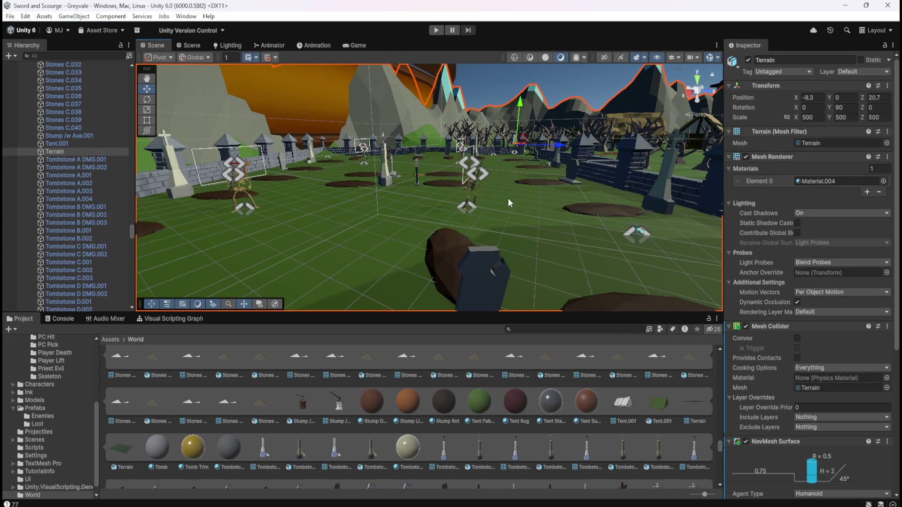
Review Terrain's available tags and layers, including Loot, keeping it on Default.
left_click_drag(512, 200, 505, 207)
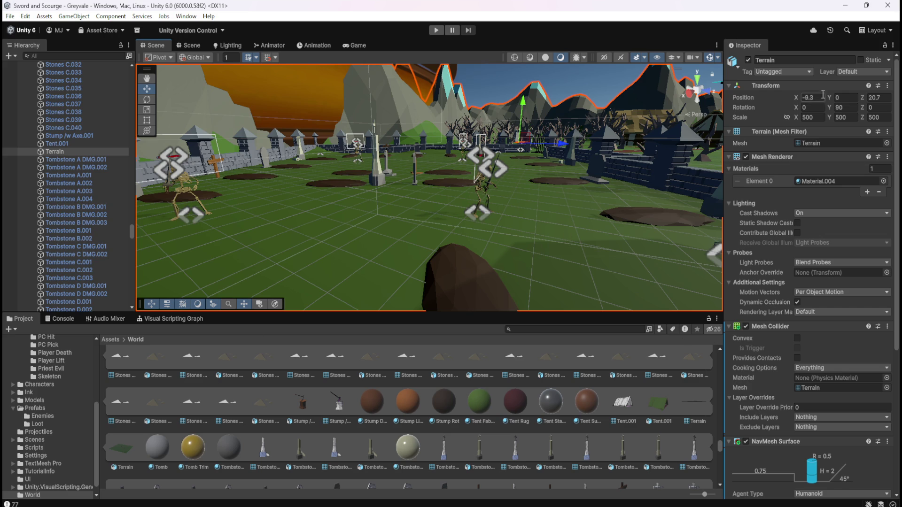
left_click(808, 72)
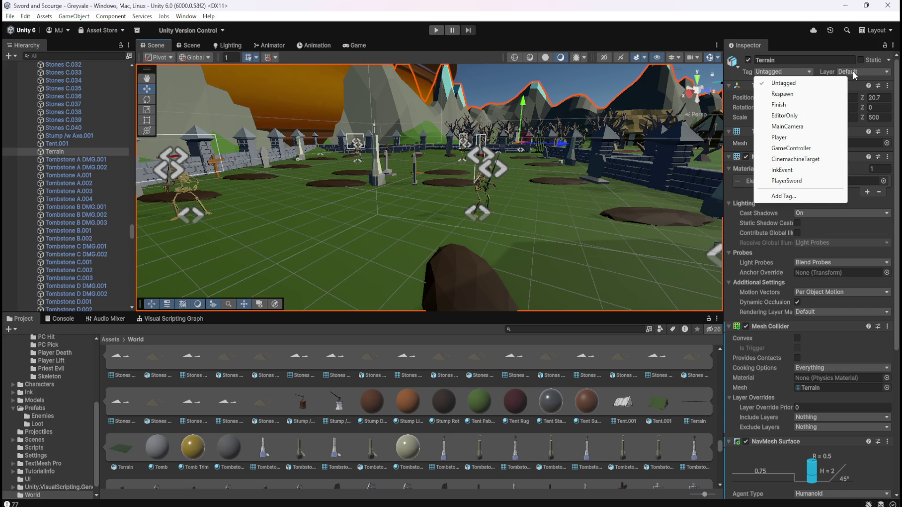
left_click(874, 72)
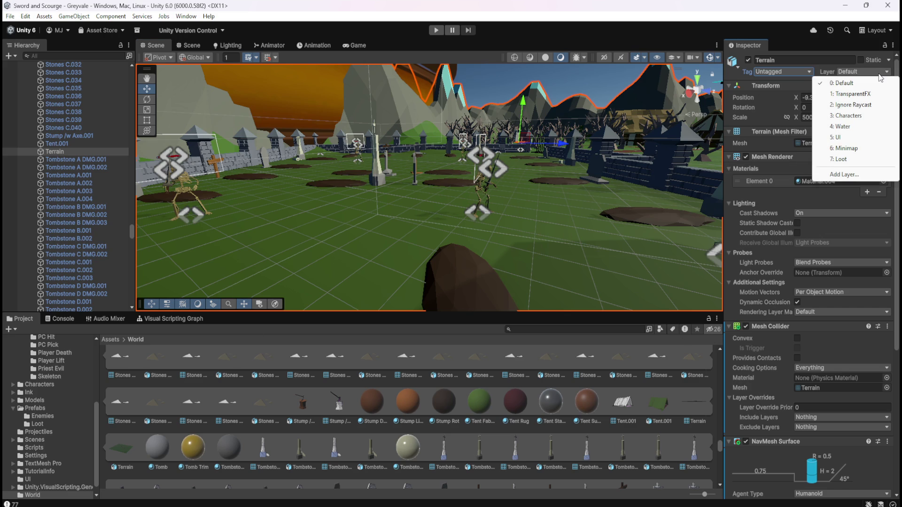
left_click(740, 16)
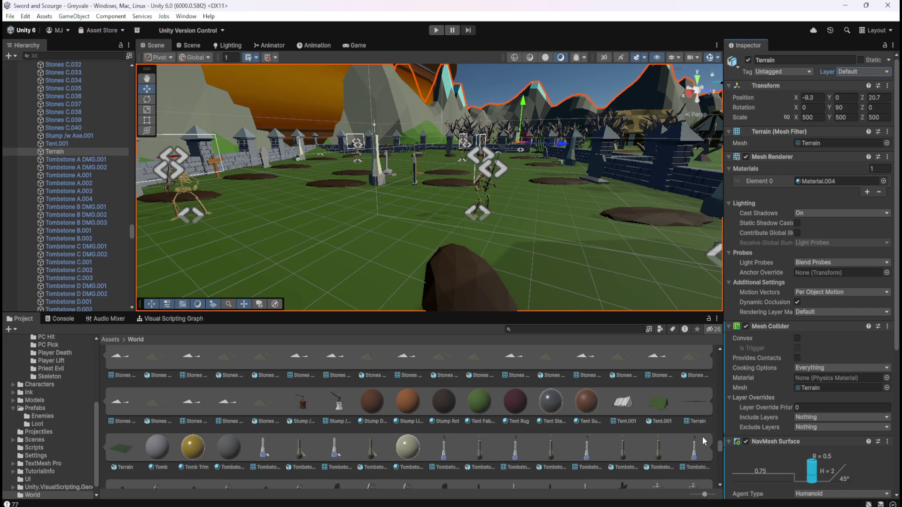
Collapse the World Test 001 sub-assets and open the Assets/Prefabs folder.
left_click_drag(720, 449, 726, 339)
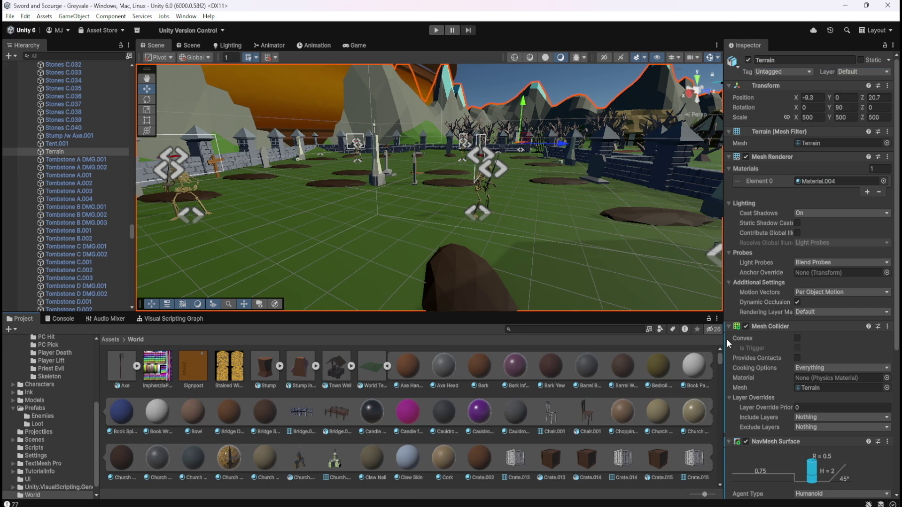
left_click(137, 366)
left_click(135, 368)
left_click(388, 366)
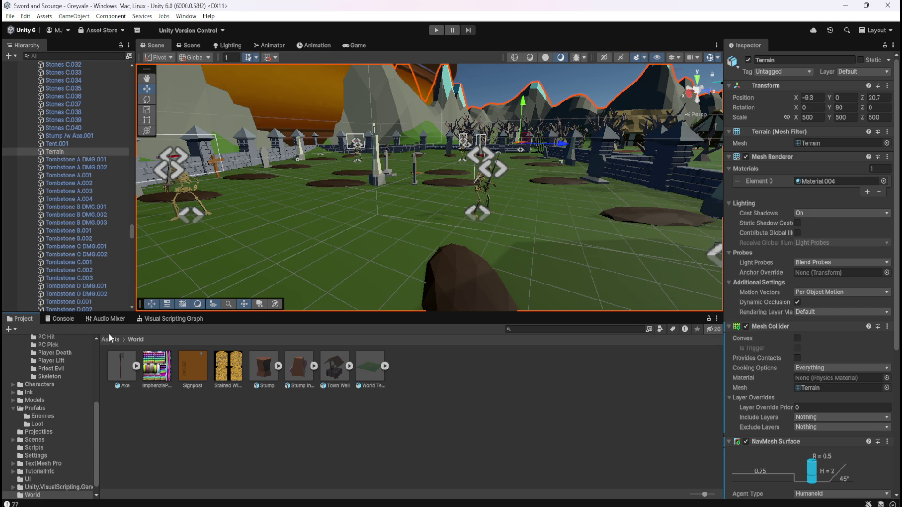
left_click(111, 339)
double_click(343, 377)
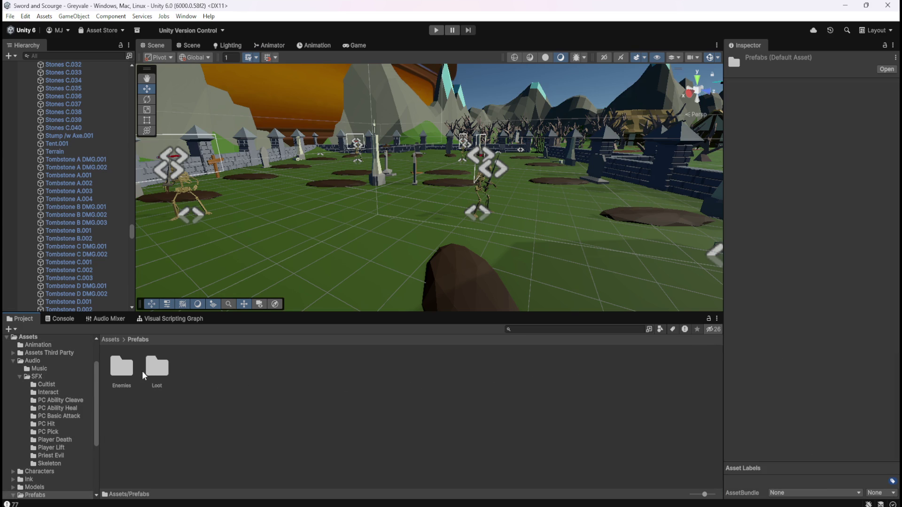
Open the Loot folder and inspect Bone Stack, Coin Stack, Gem Blood Ruby, Gem Emerald and Gem Topaz.
double_click(157, 368)
left_click(129, 370)
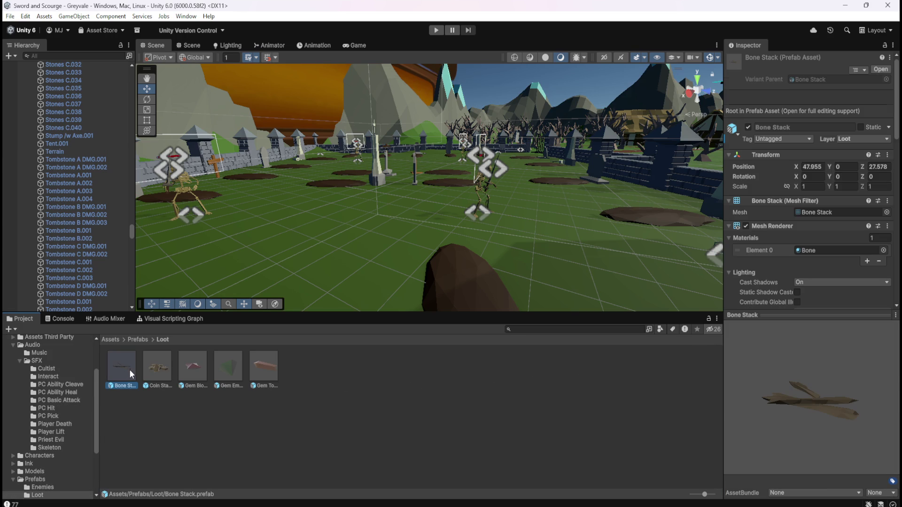
left_click(159, 368)
left_click(197, 370)
left_click(229, 368)
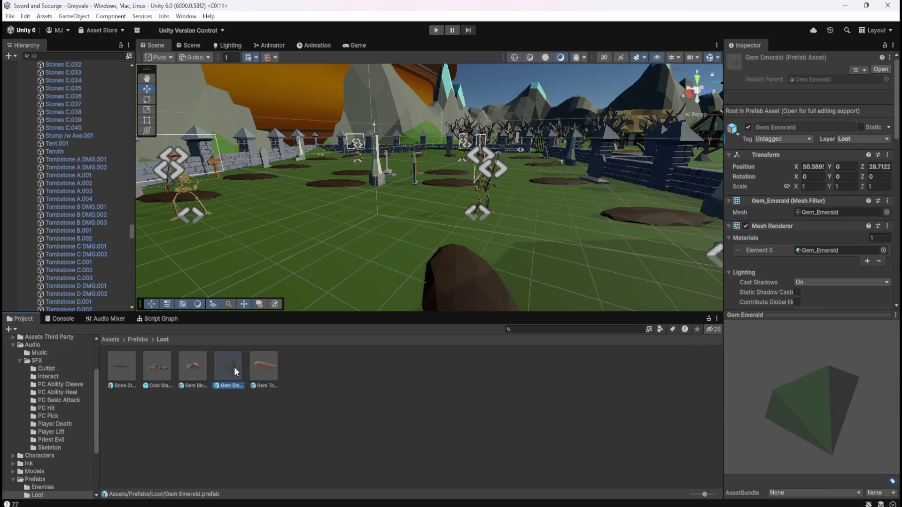
left_click(259, 363)
left_click(136, 368)
left_click(157, 367)
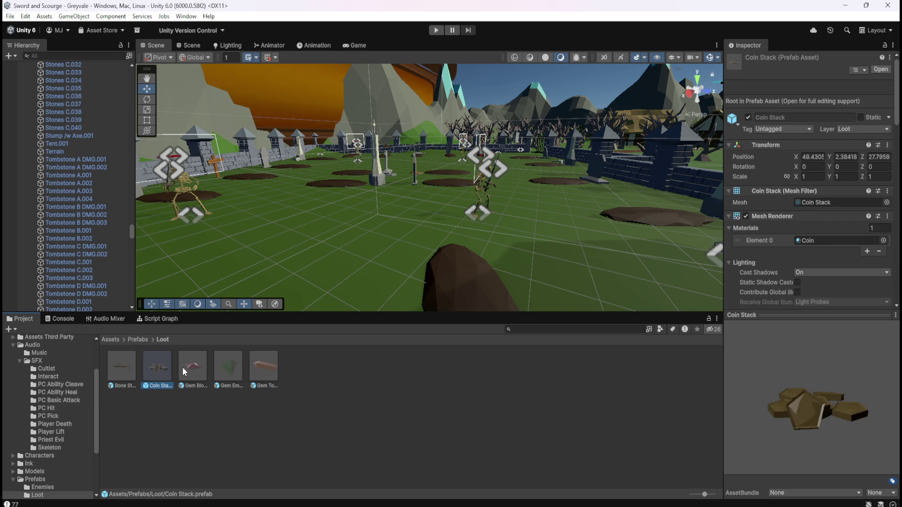
Recheck the gem prefabs and view Gem Emerald's convex, Characters-excluding Mesh Collider.
left_click(211, 367)
left_click(202, 369)
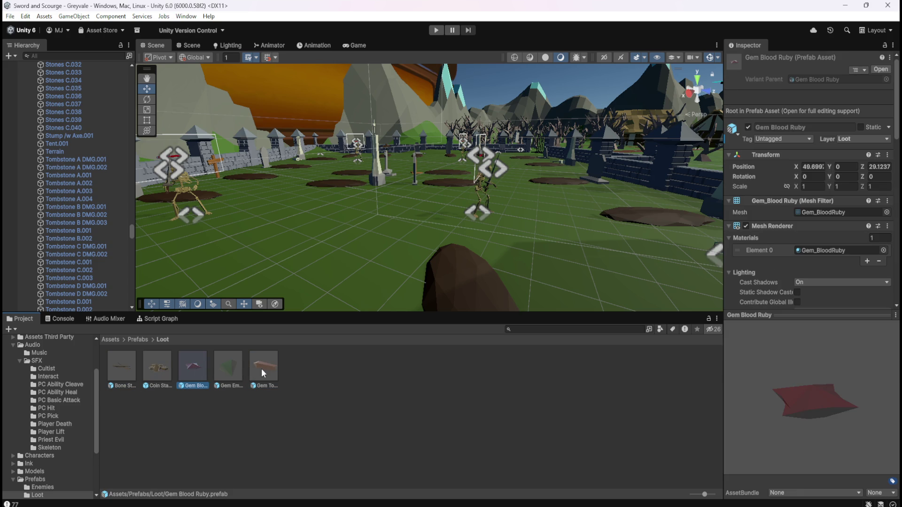
left_click(260, 368)
left_click(225, 370)
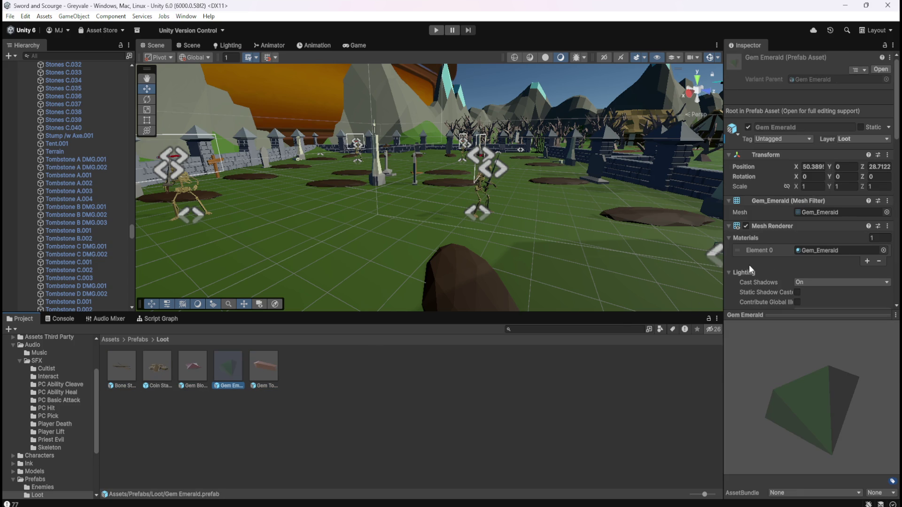
scroll(774, 270, "down", 5)
scroll(775, 269, "down", 5)
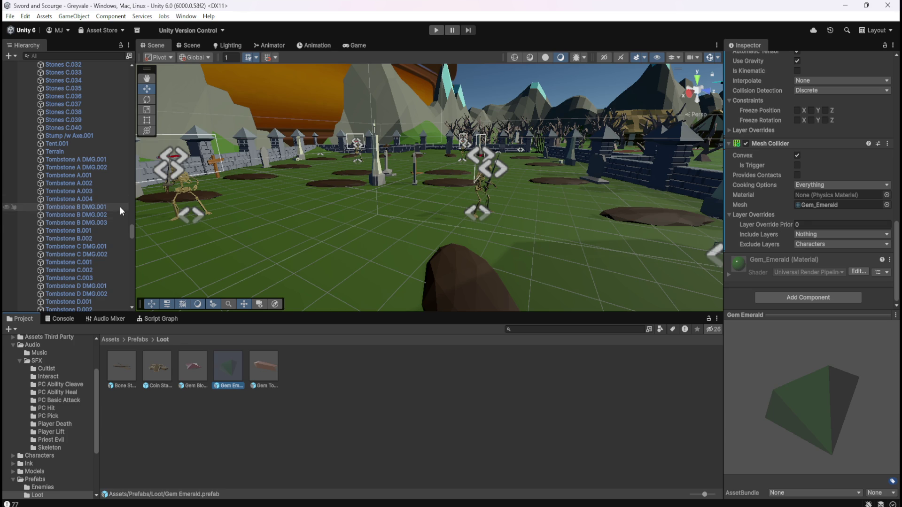
left_click_drag(131, 233, 147, 69)
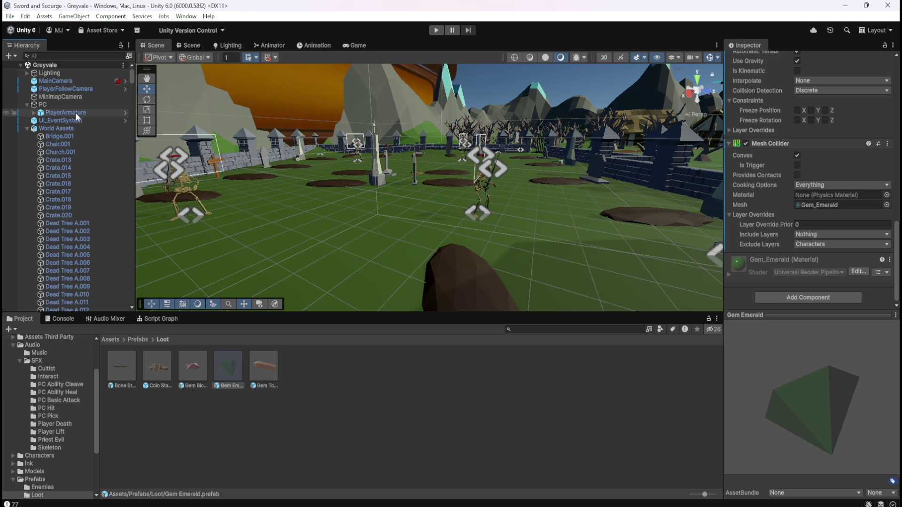
Select PlayerArmature and view its Variables plus the Player Character and Ink Script Machines.
left_click(76, 112)
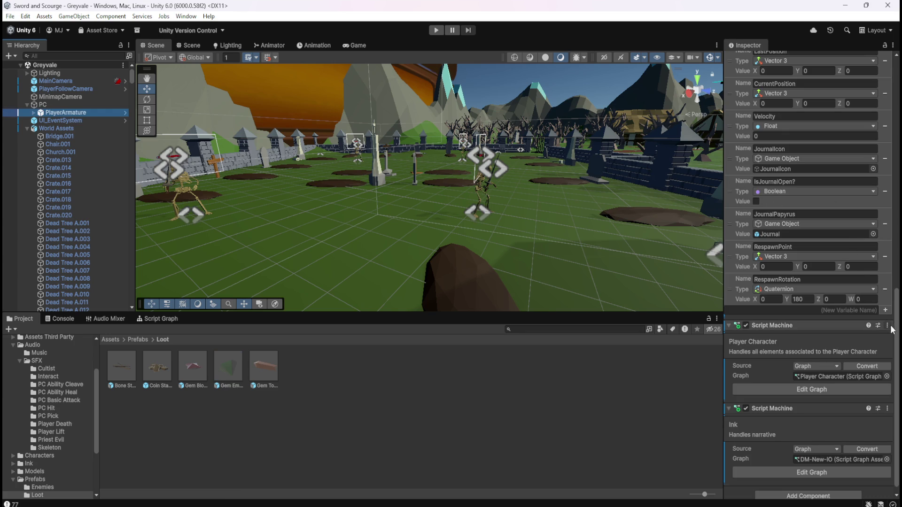
left_click_drag(896, 329, 897, 91)
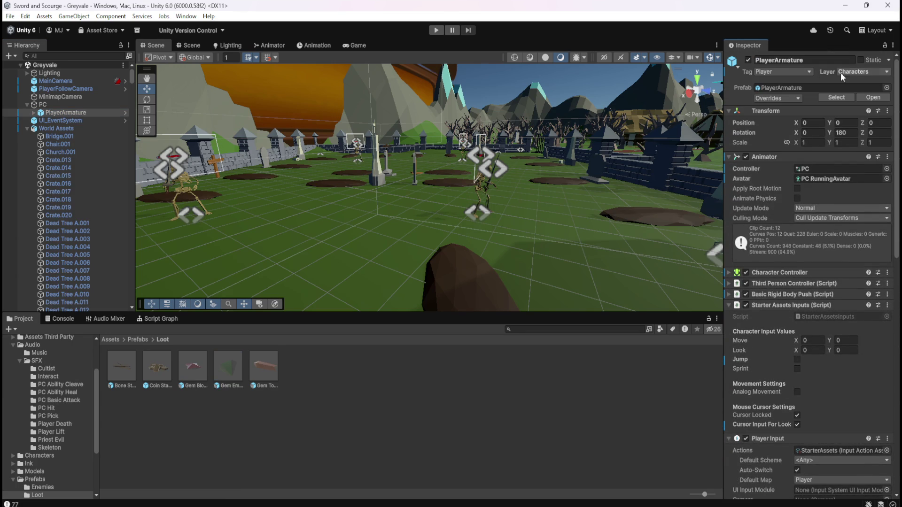
scroll(883, 209, "down", 5)
scroll(883, 209, "down", 6)
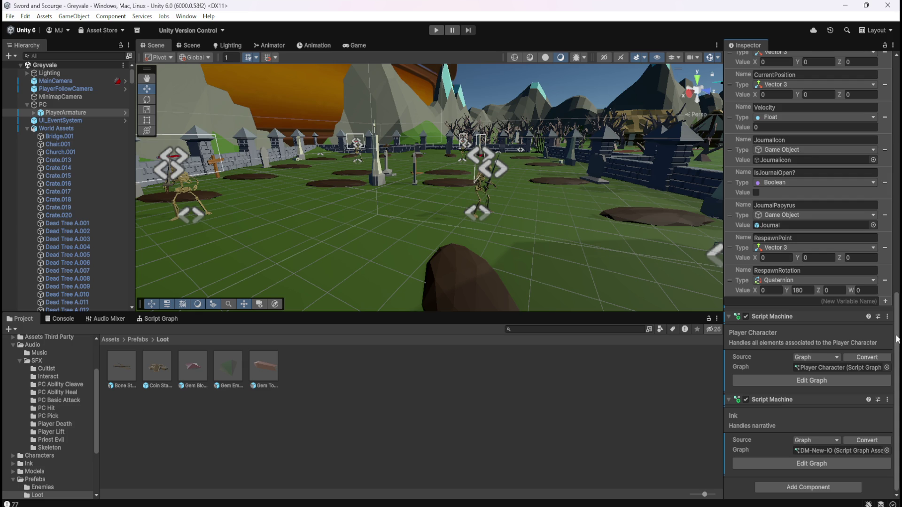
scroll(890, 340, "up", 10)
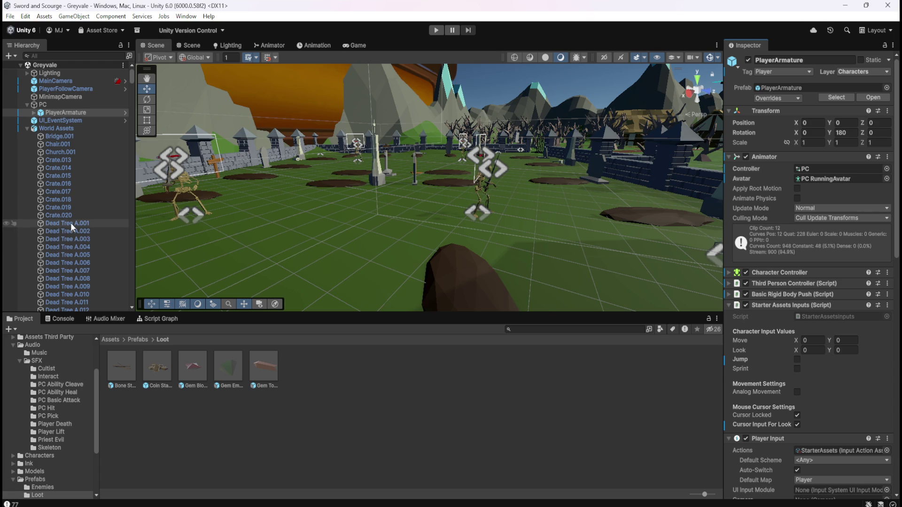
Open the Bone Stack, Coin Stack, Gem Blood Ruby, Gem Emerald and Gem Topaz prefabs to check their layer.
double_click(126, 368)
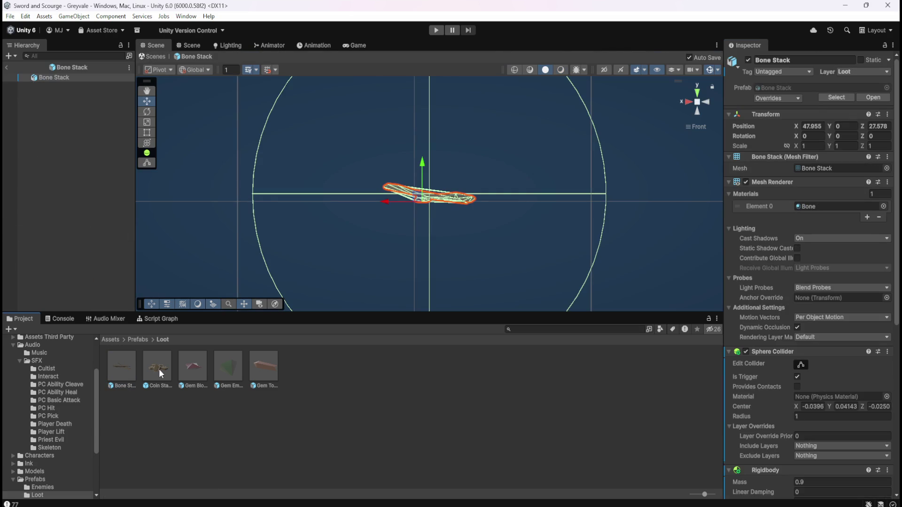
double_click(158, 369)
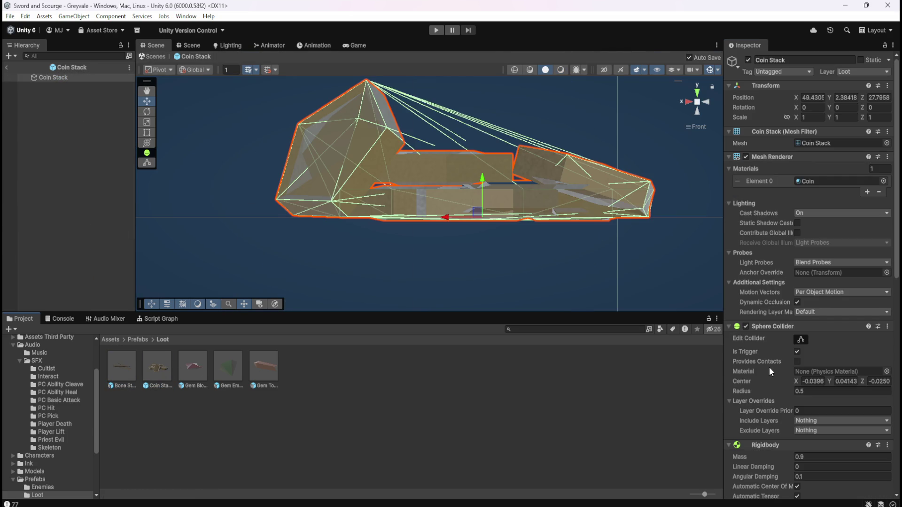
double_click(197, 363)
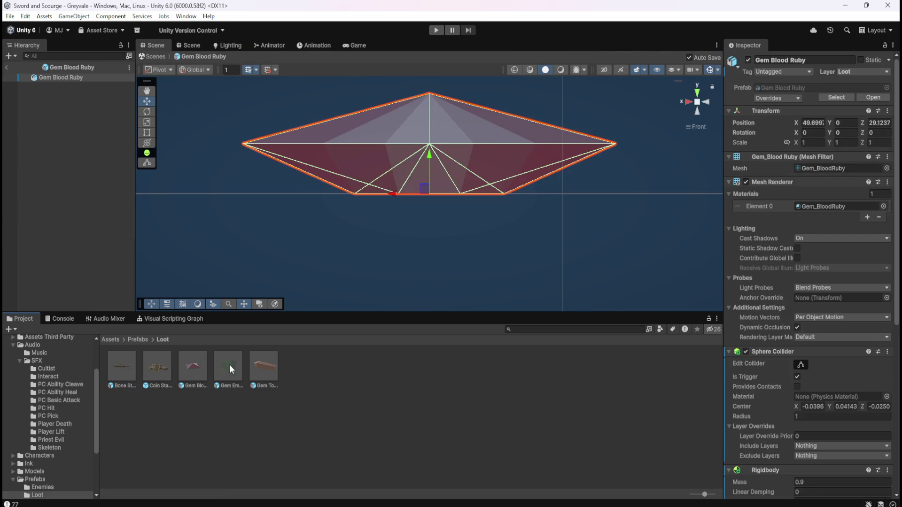
double_click(233, 365)
double_click(263, 367)
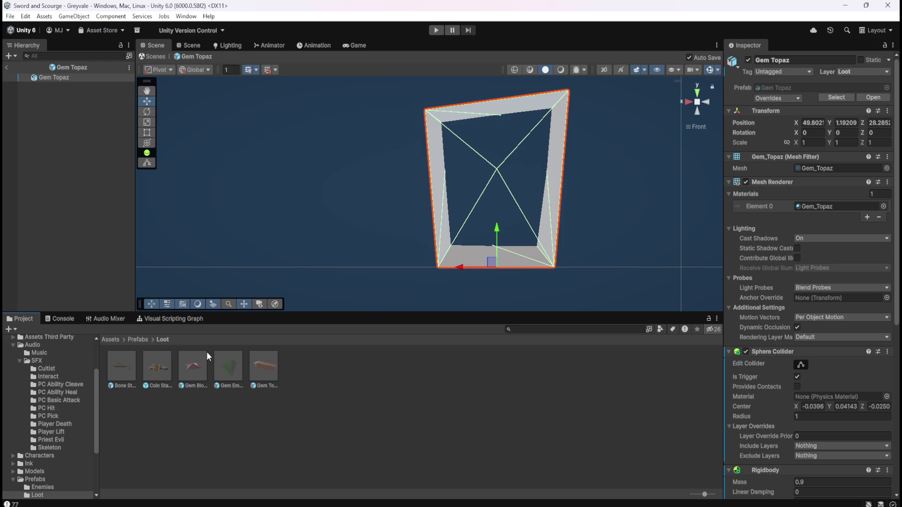
Return to the Greyvale scene with the Coin Stack prefab selected and its details shown.
left_click(162, 365)
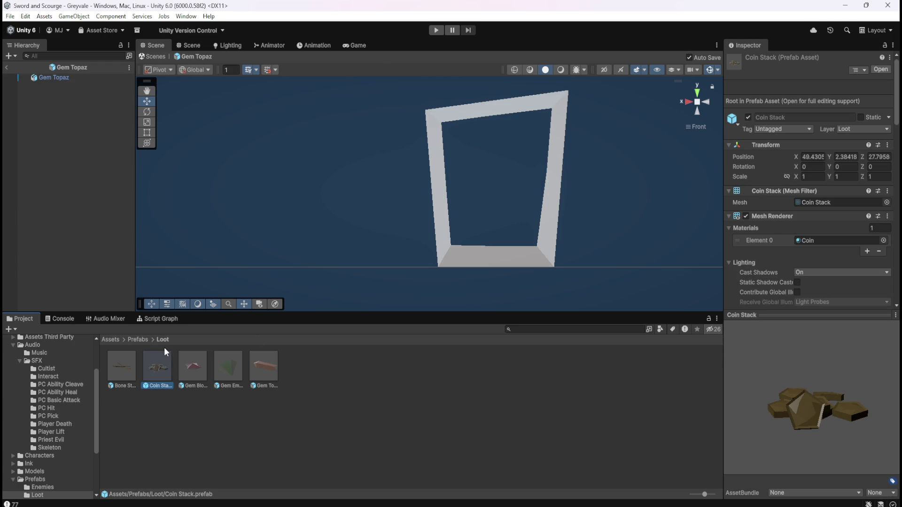
left_click(7, 70)
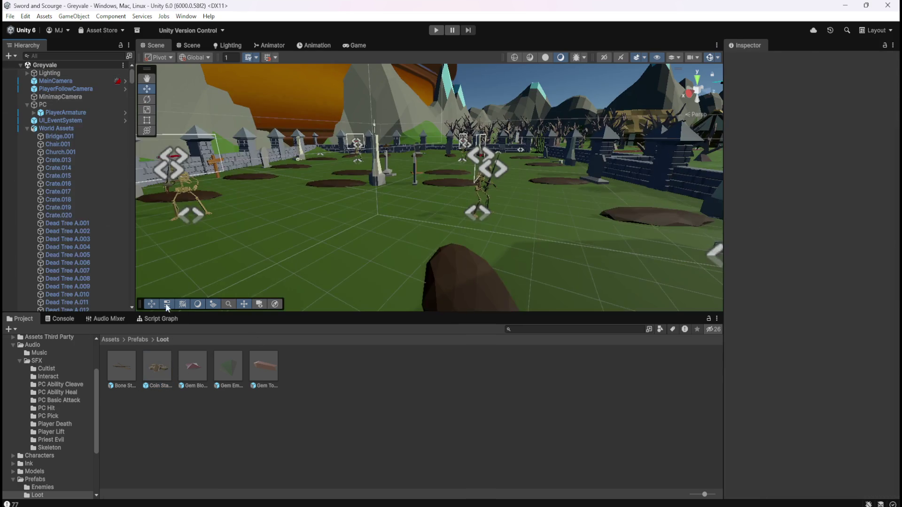
double_click(161, 362)
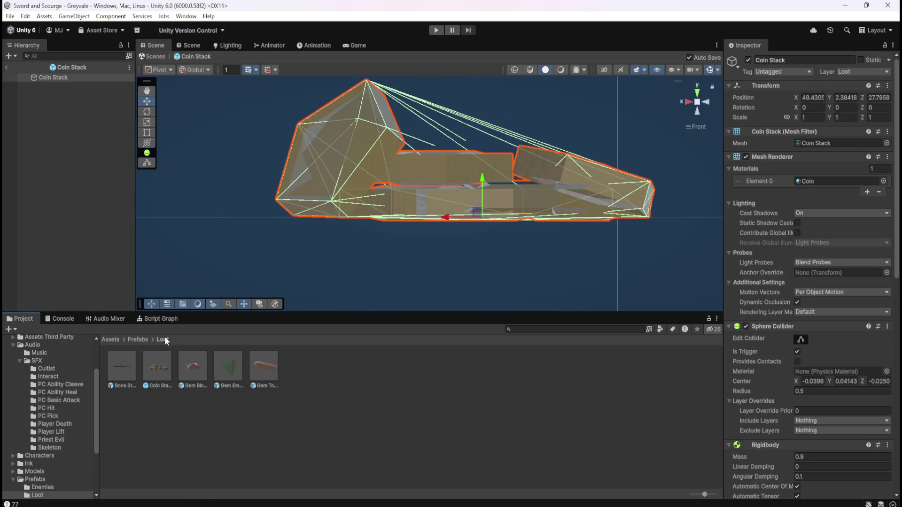
left_click(7, 69)
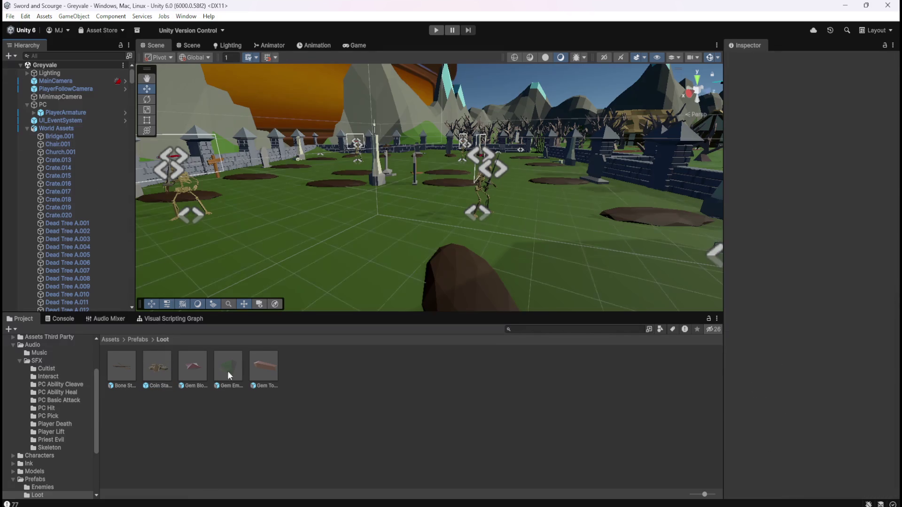
left_click(164, 367)
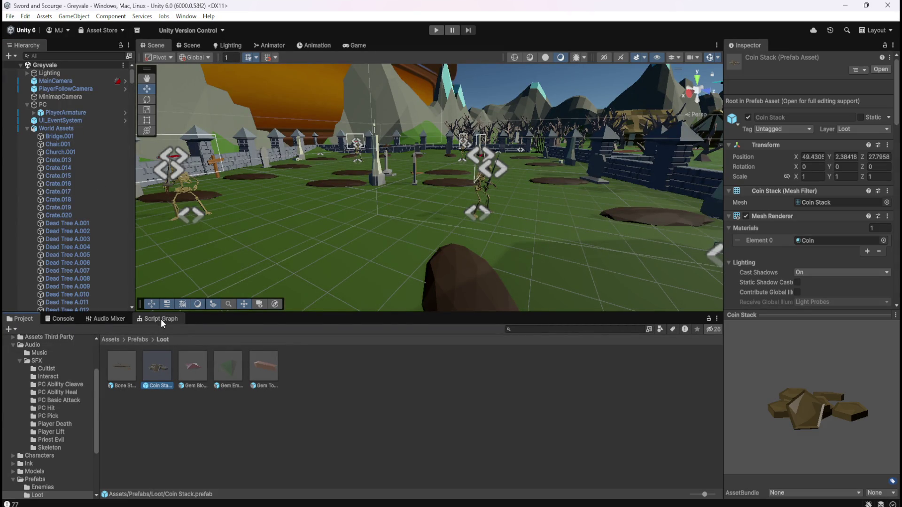
left_click(161, 319)
Maximize the Coin Stack script graph and inspect its On Trigger Enter node.
key("shift+space")
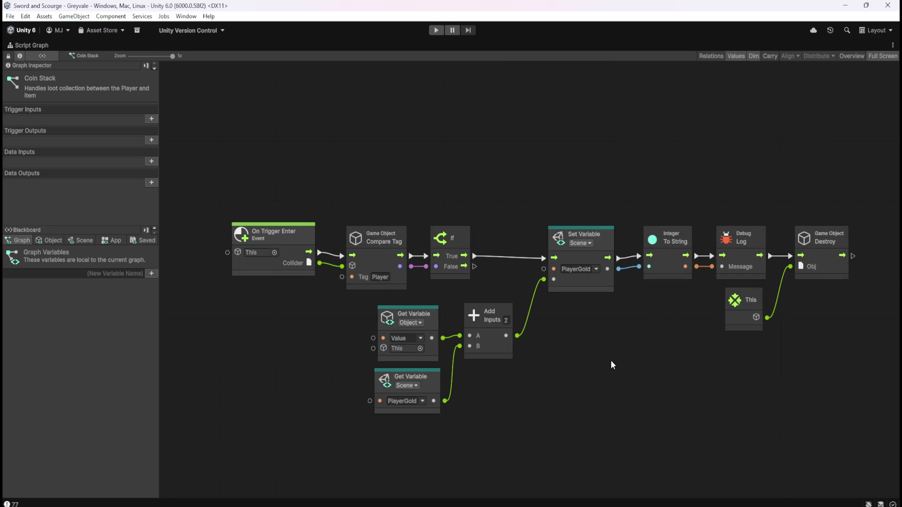
scroll(623, 338, "down", 3)
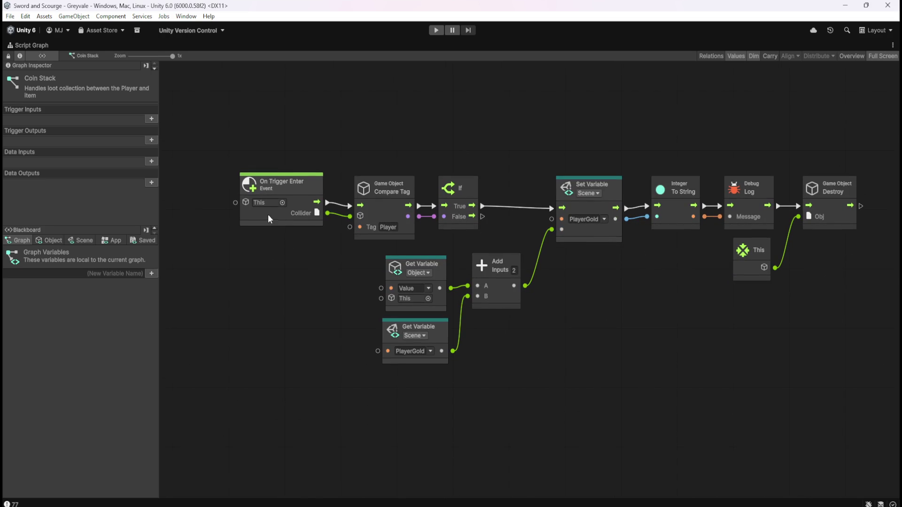
left_click(281, 214)
left_click_drag(285, 211, 283, 223)
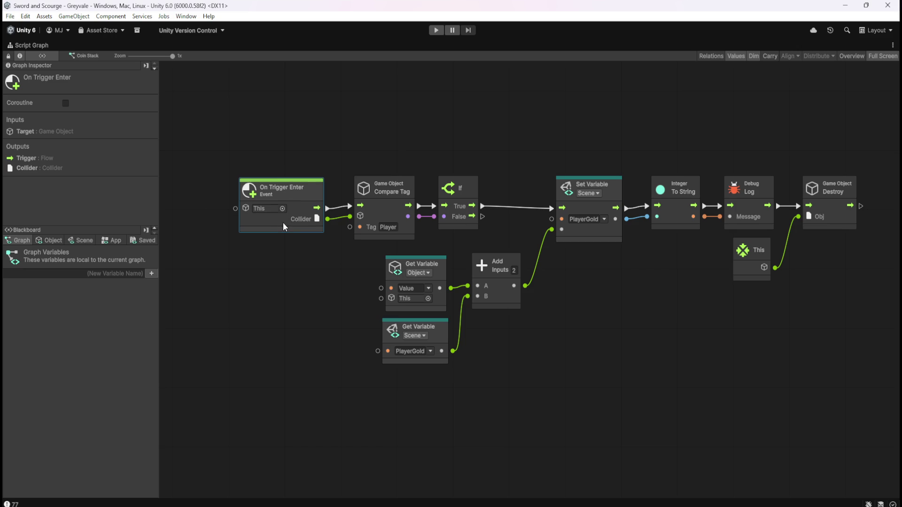
left_click(664, 346)
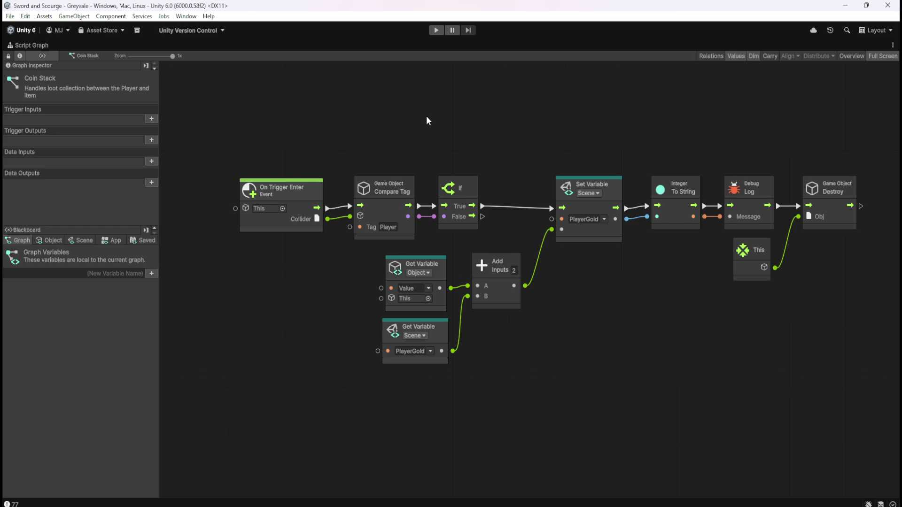
right_click(449, 116)
Add an On Collision Enter node from a 'collision' search and place it above the trigger chain.
type("collision")
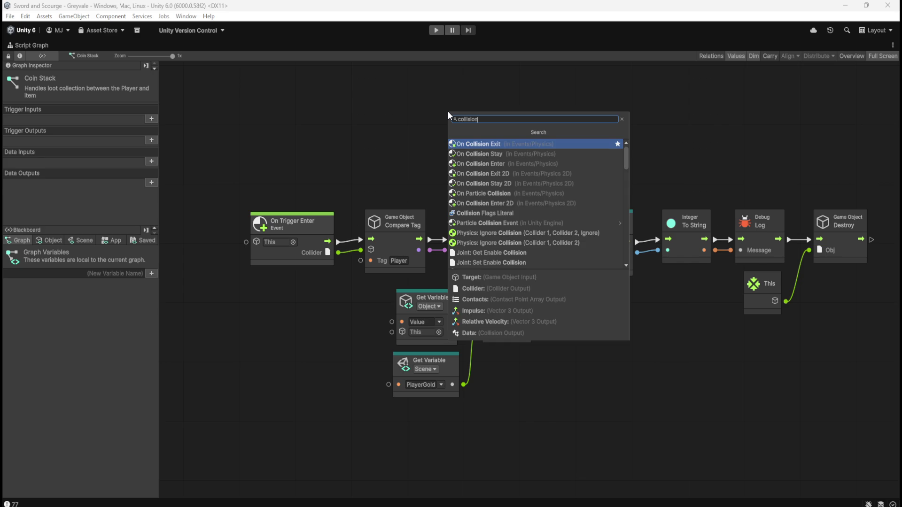
key("Down")
key("Down")
key("Down")
key("Up")
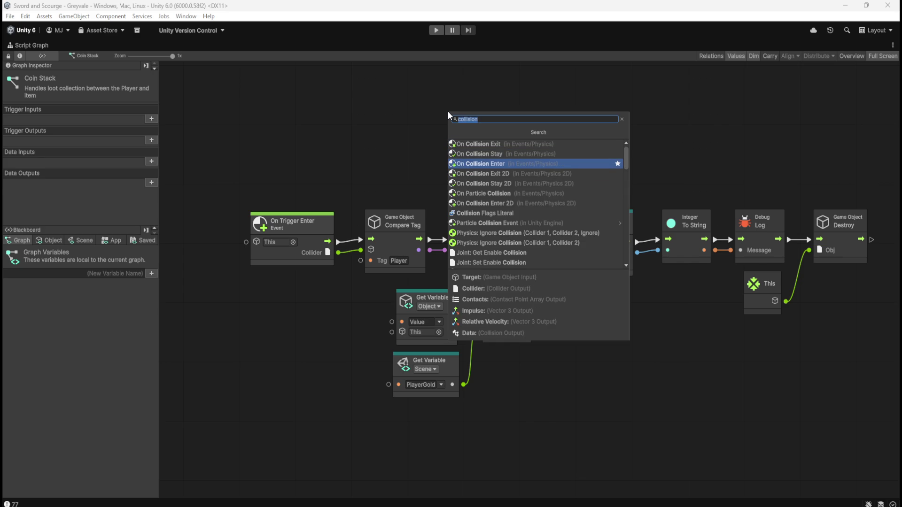
key("Down")
key("Up")
key("Return")
left_click_drag(643, 129, 656, 215)
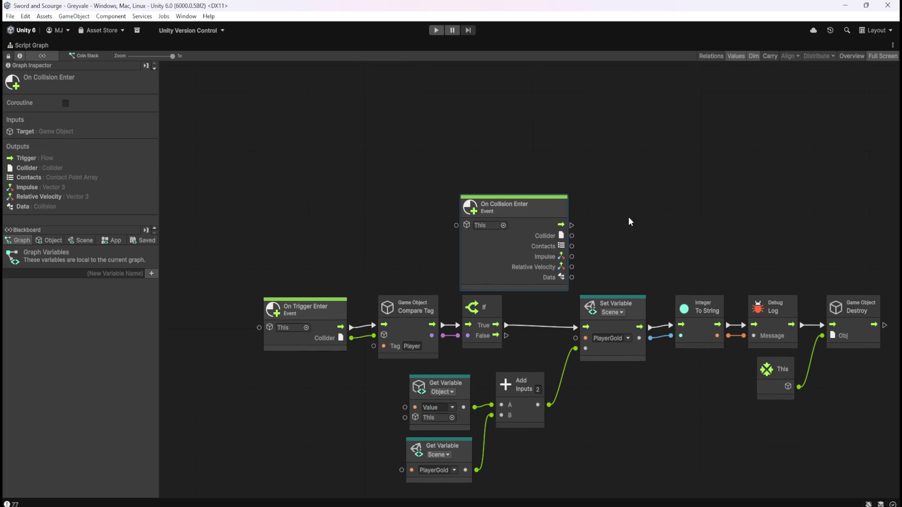
mouse_move(537, 220)
left_mouse_down()
mouse_move(383, 95)
mouse_move(341, 96)
left_mouse_up()
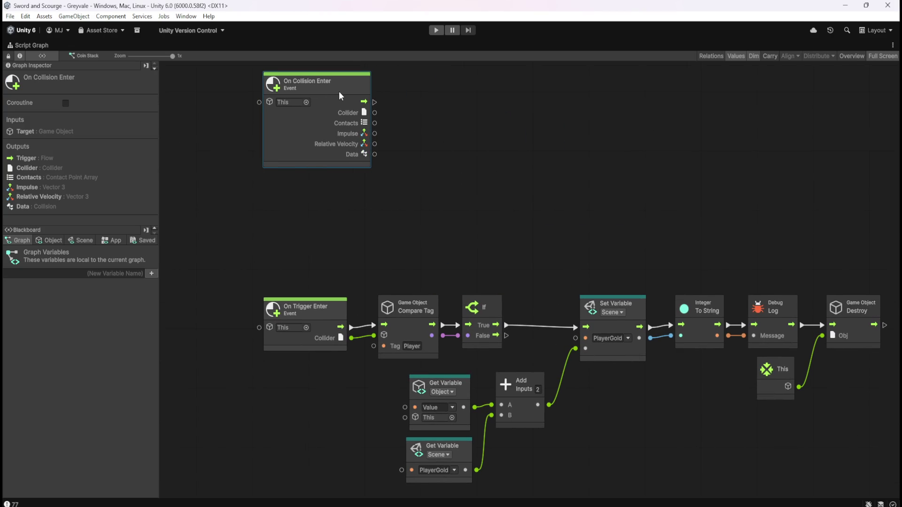
left_click_drag(465, 131, 485, 157)
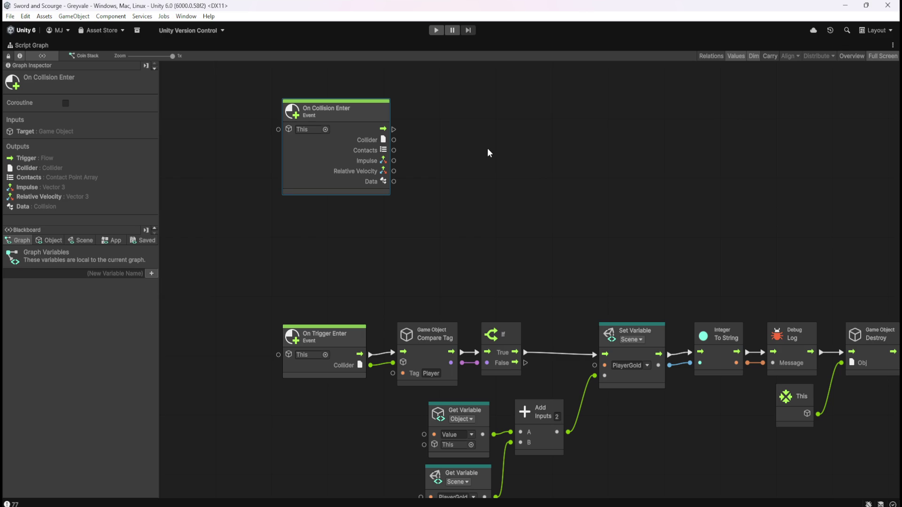
Search 'game ob' in the node finder and add a Game Object Get Layer node.
left_click(429, 137)
right_click(428, 142)
type("game ob")
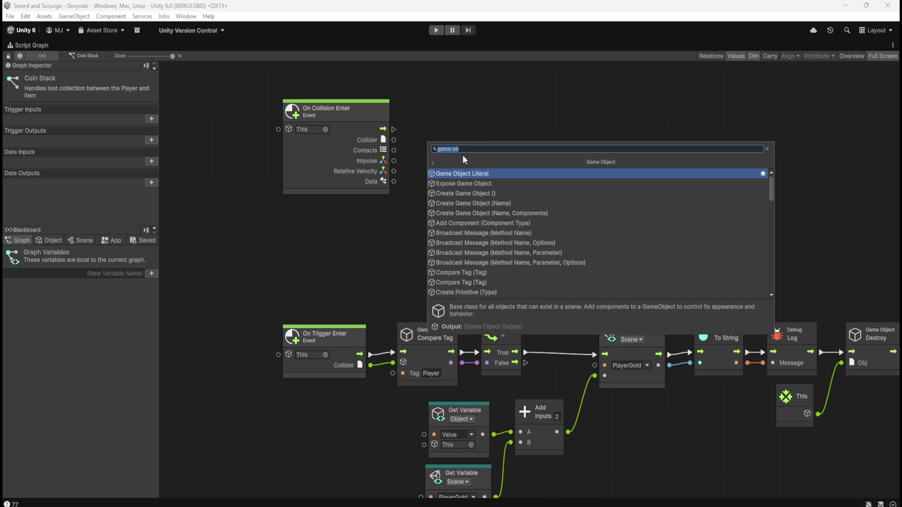
scroll(515, 222, "down", 1)
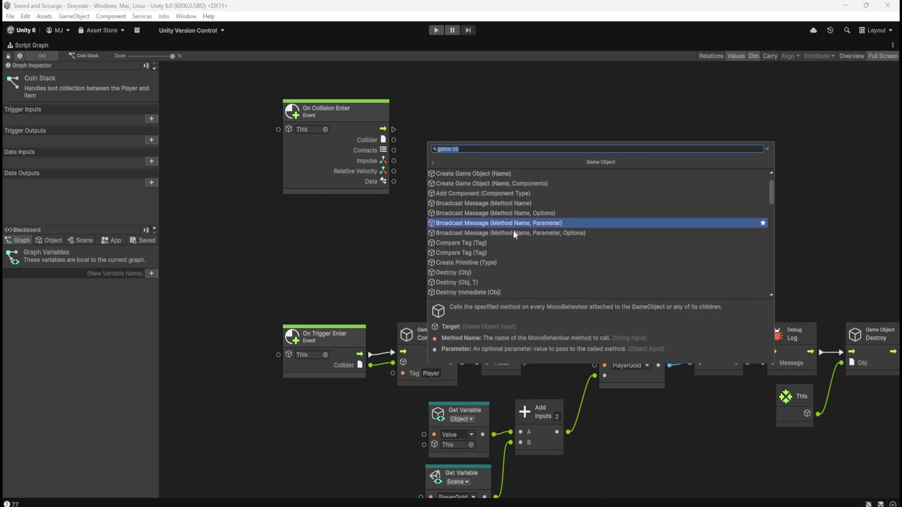
scroll(514, 249, "down", 5)
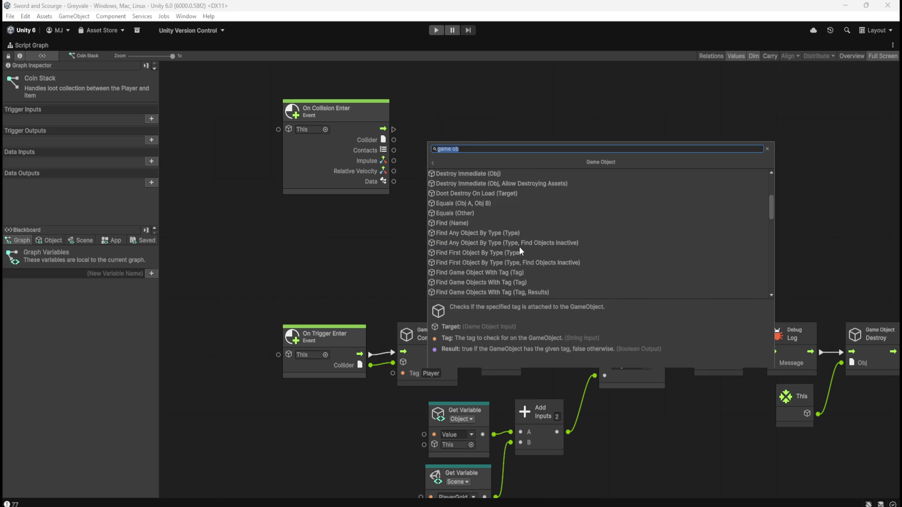
scroll(525, 244, "down", 8)
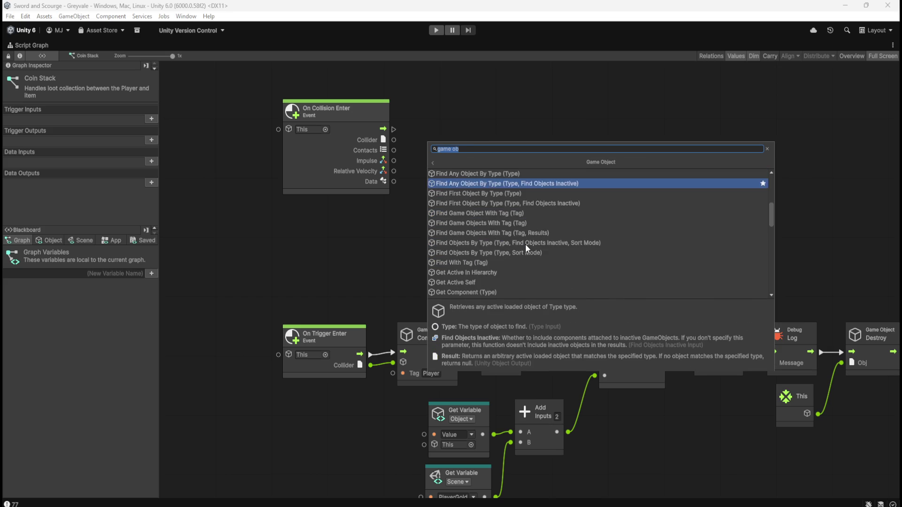
scroll(525, 244, "down", 3)
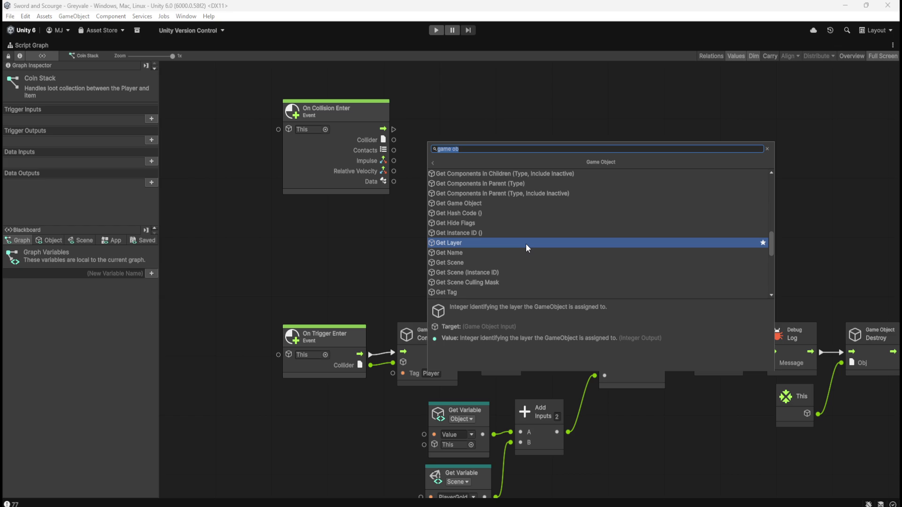
scroll(525, 244, "down", 1)
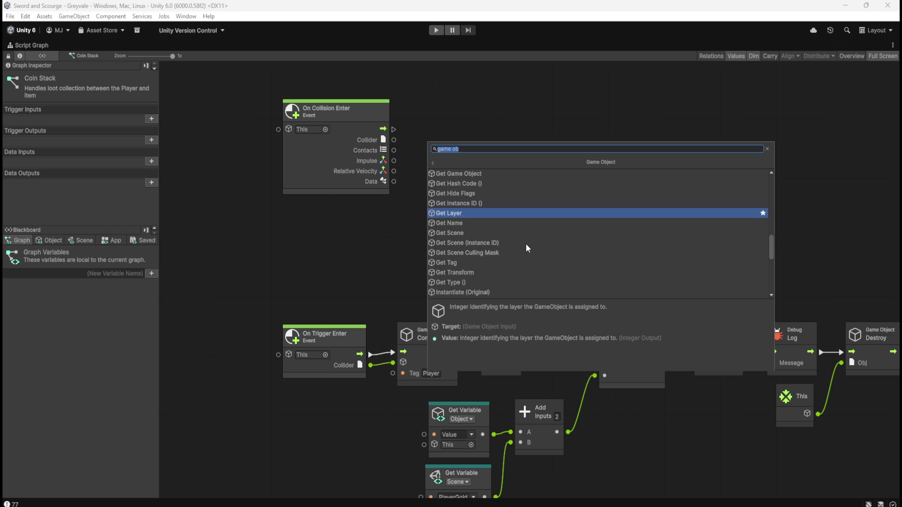
scroll(526, 243, "up", 1)
scroll(526, 244, "up", 1)
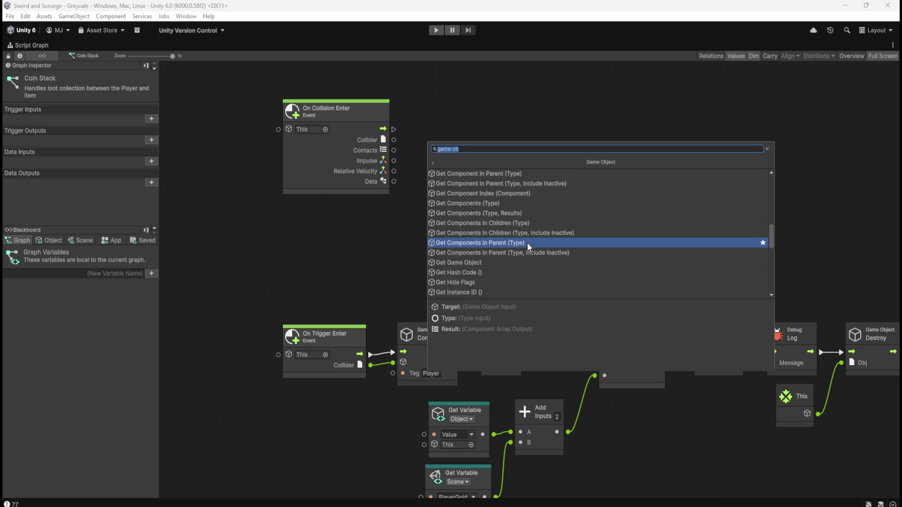
scroll(531, 240, "down", 1)
scroll(532, 253, "down", 5)
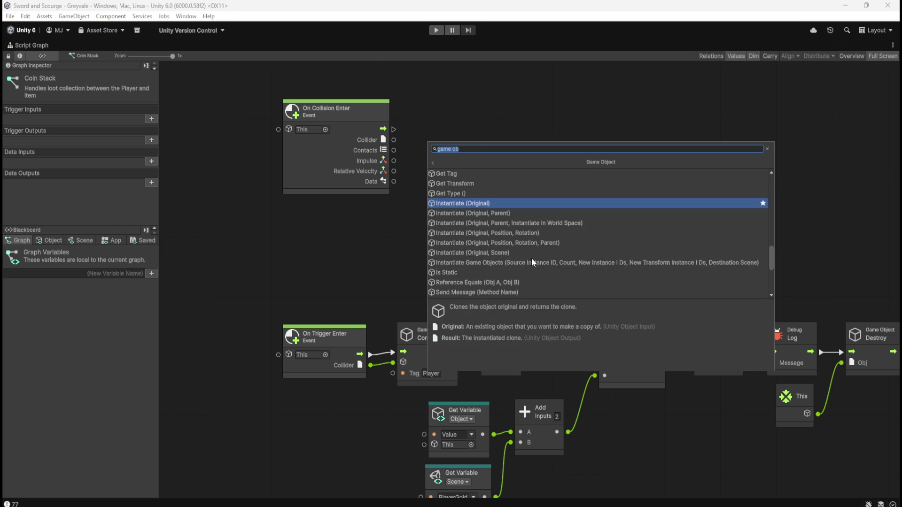
scroll(543, 249, "down", 4)
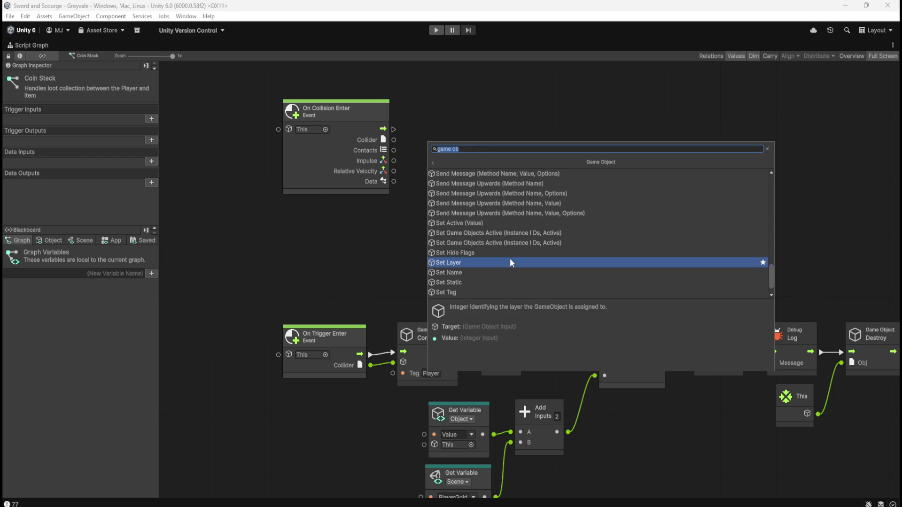
scroll(511, 259, "down", 1)
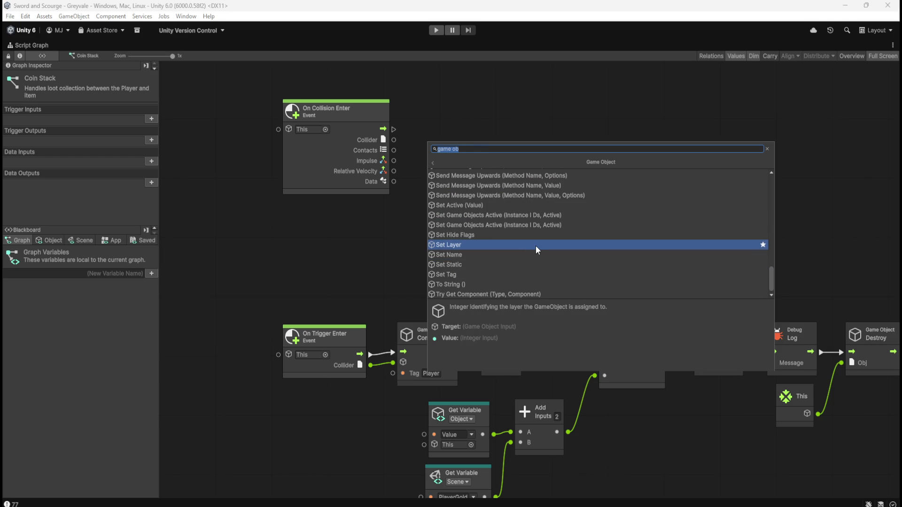
scroll(536, 246, "up", 4)
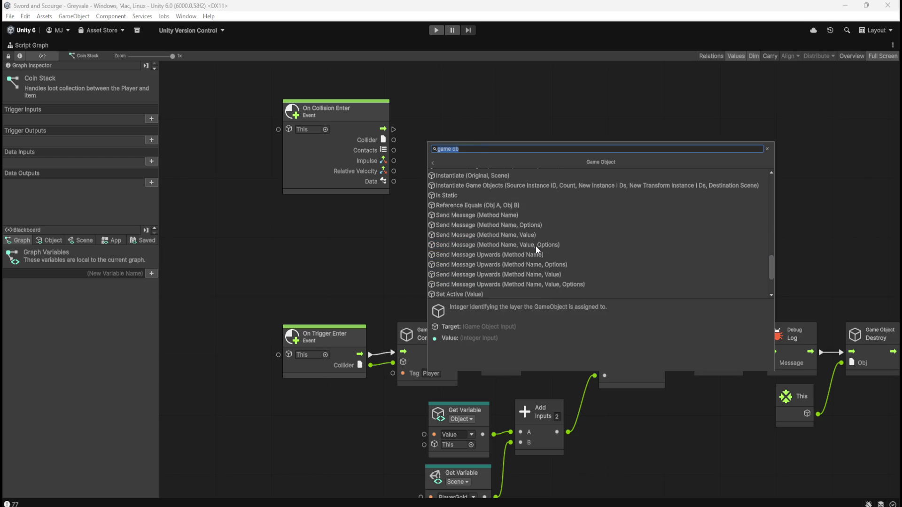
scroll(536, 246, "up", 4)
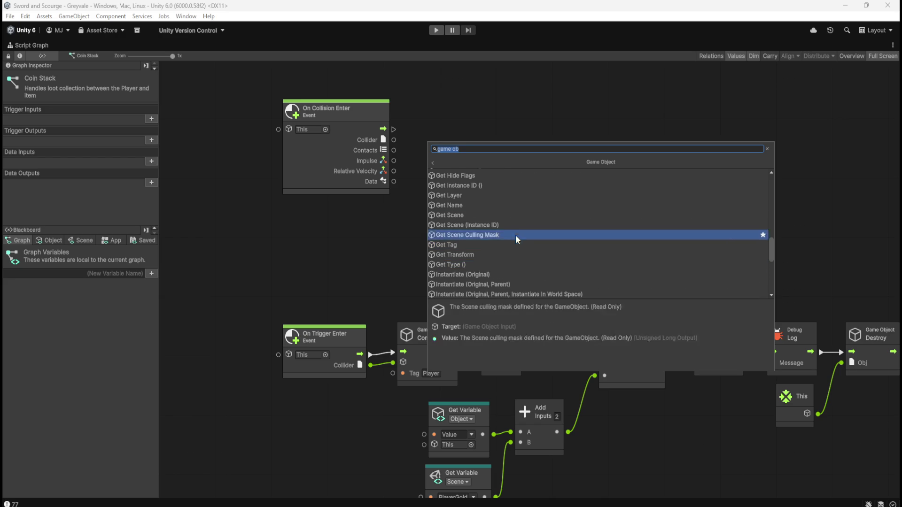
left_click(518, 197)
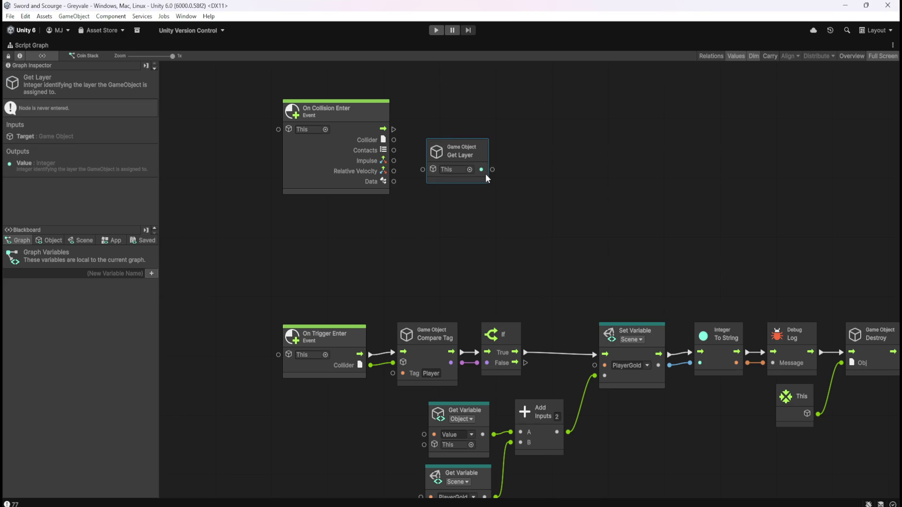
Place Get Layer beside the collision event and wire the Collider output into it.
left_click_drag(484, 175, 474, 213)
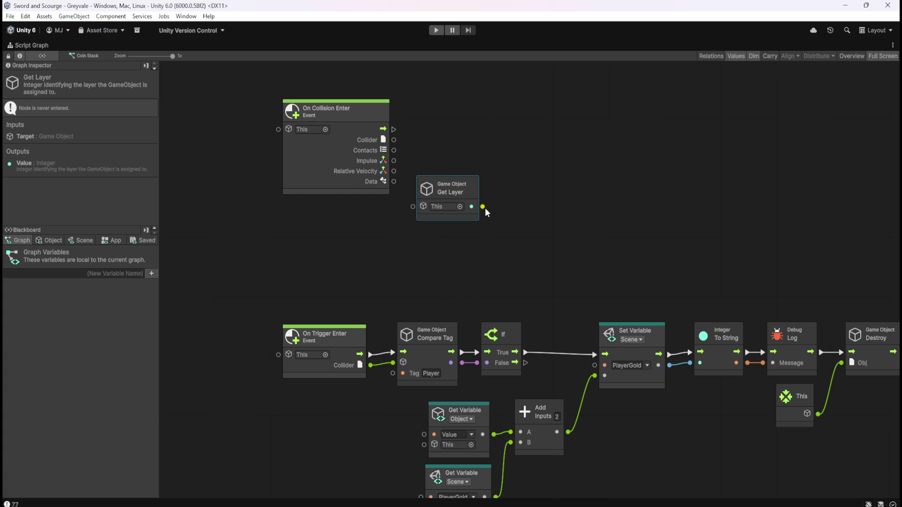
mouse_move(472, 213)
left_mouse_down()
mouse_move(449, 237)
mouse_move(486, 215)
left_mouse_up()
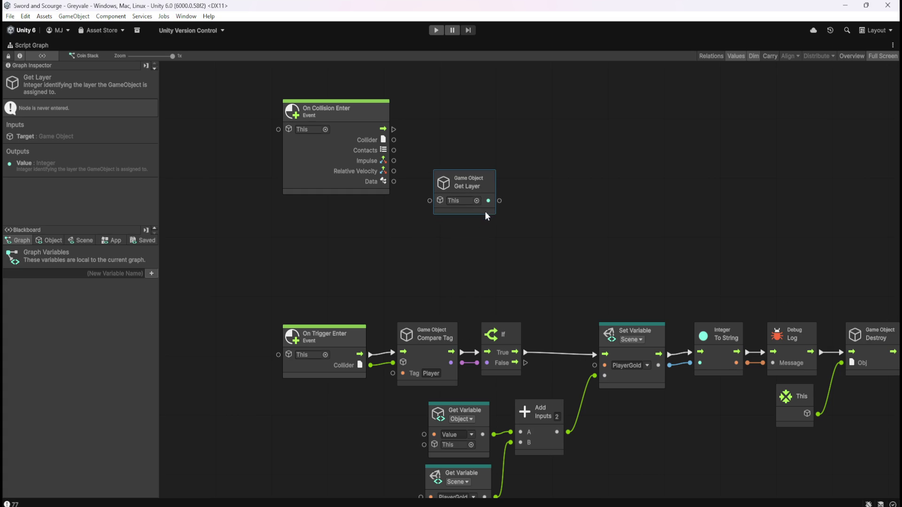
mouse_move(394, 139)
left_mouse_down()
mouse_move(430, 198)
mouse_move(462, 181)
mouse_move(458, 172)
left_mouse_up()
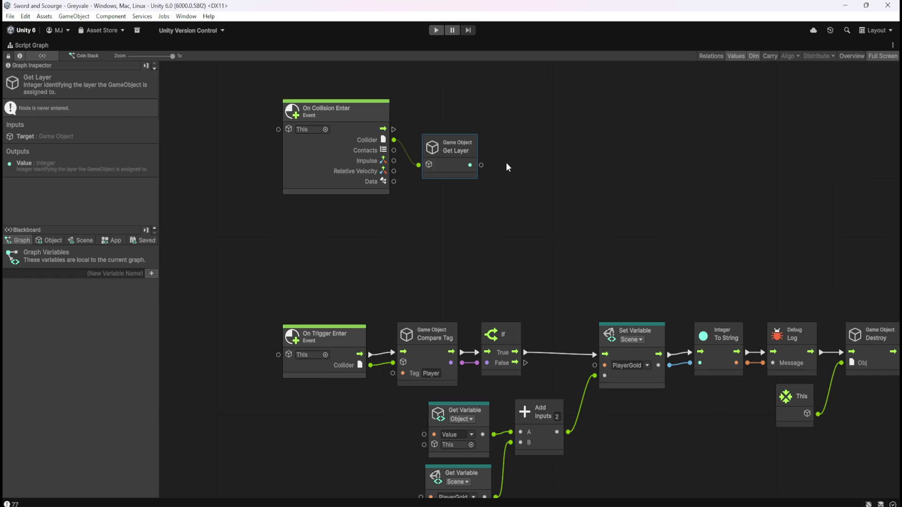
left_click_drag(521, 177, 500, 196)
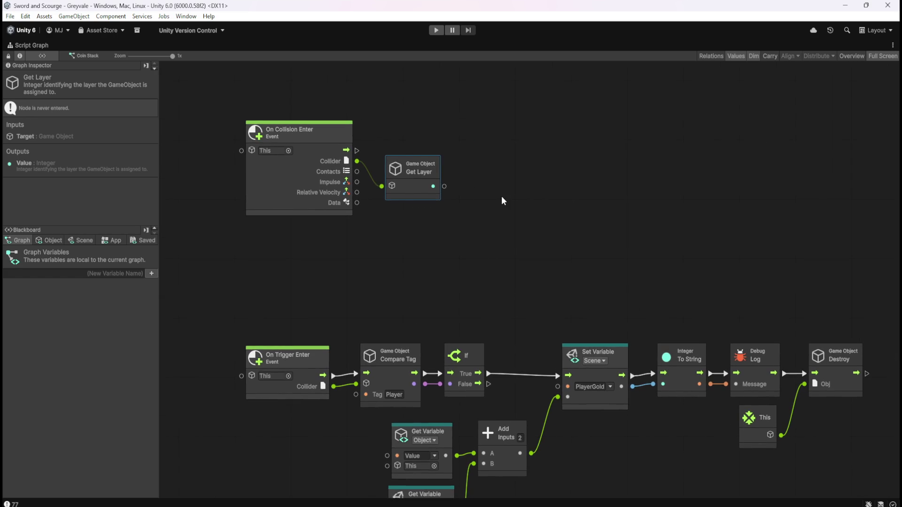
left_click(502, 196)
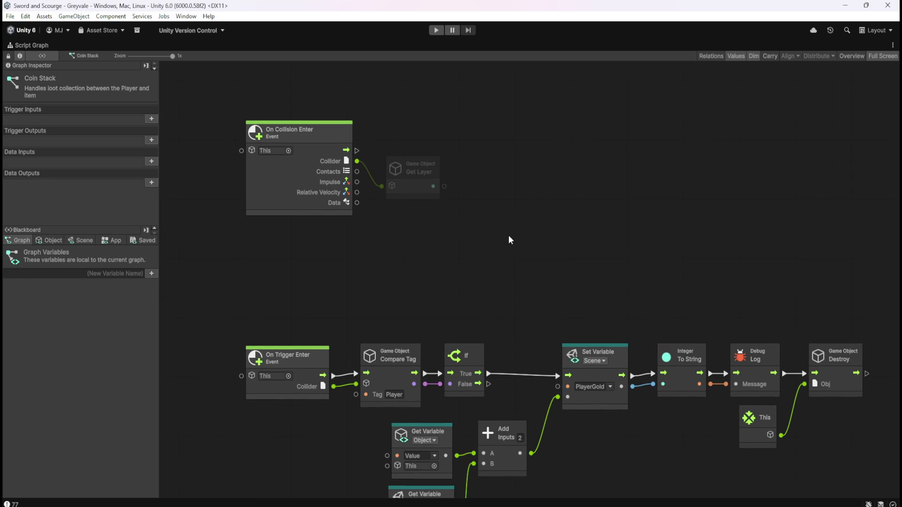
Inspect Get Layer, delete it, then drag a new wire from the Collider output.
key("shift+space")
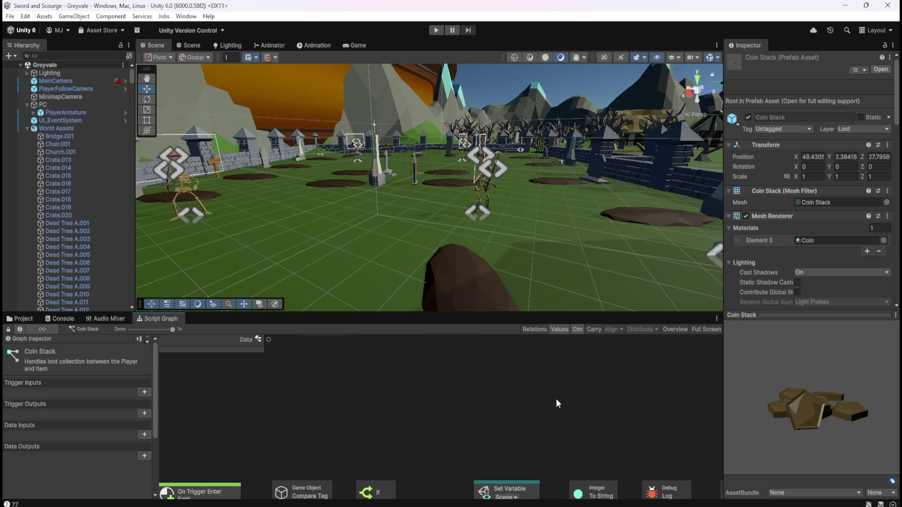
key("shift+space")
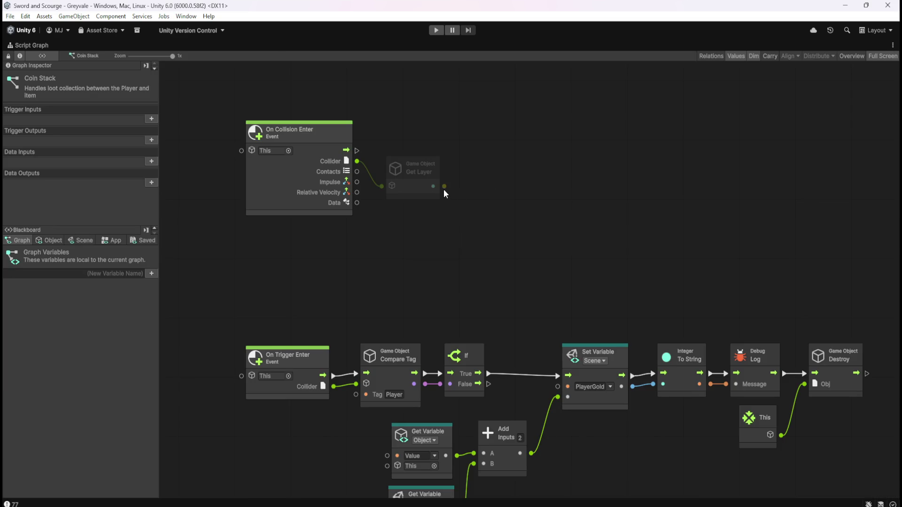
left_click(433, 188)
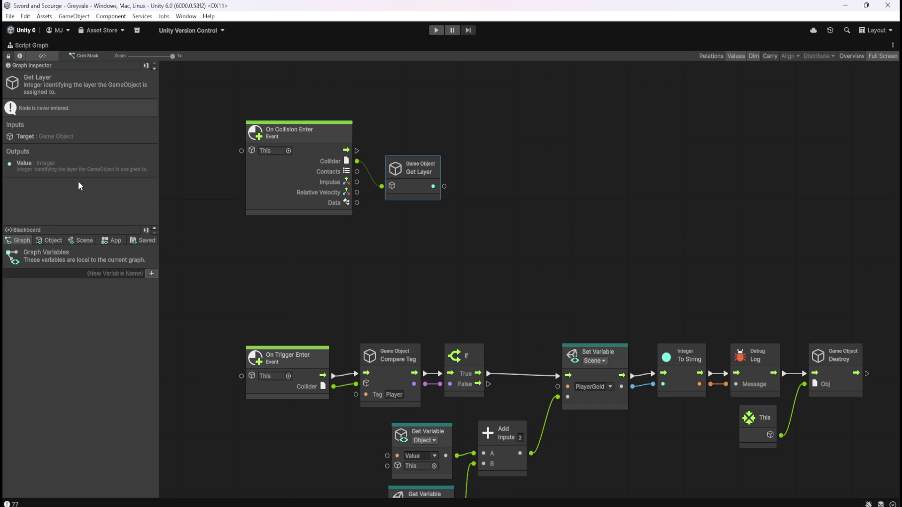
left_click(478, 199)
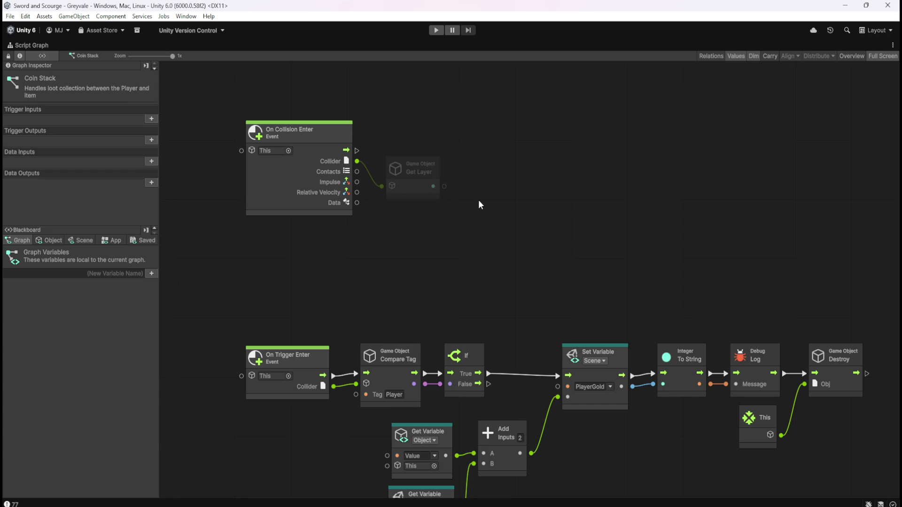
key("shift+space")
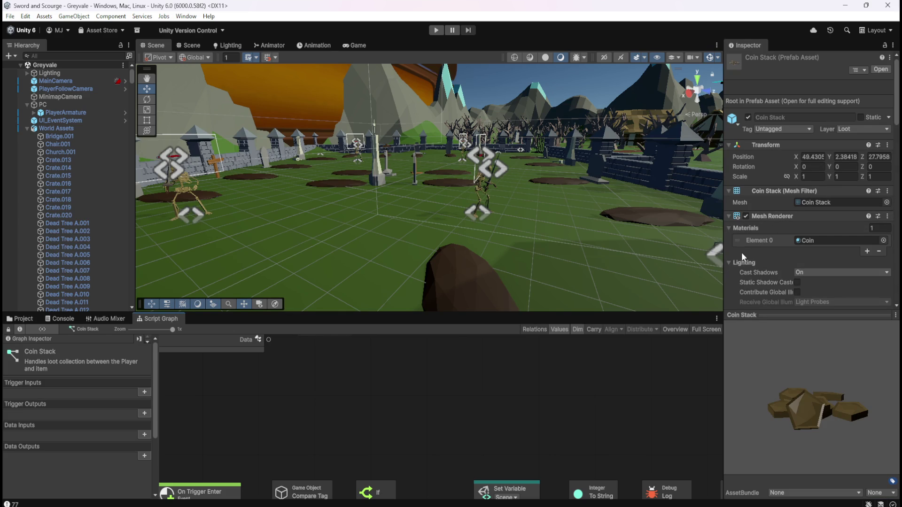
key("shift+space")
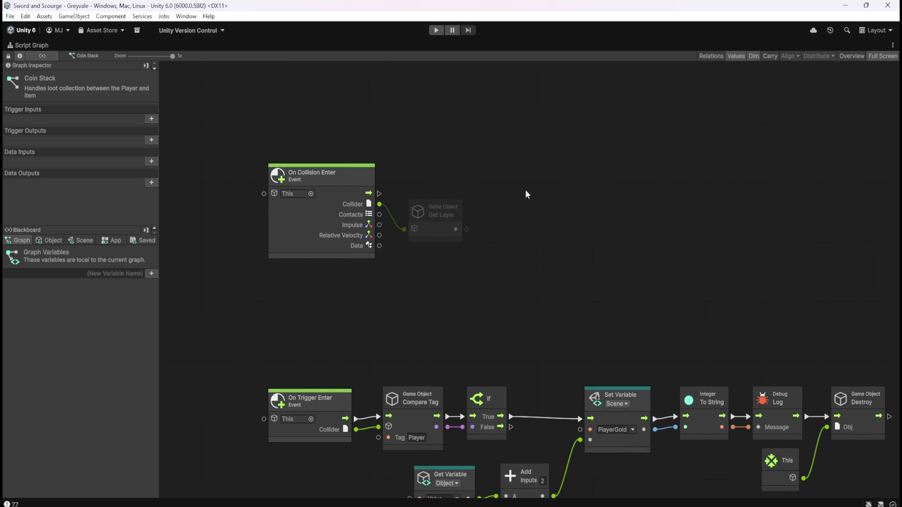
left_click_drag(486, 195, 440, 250)
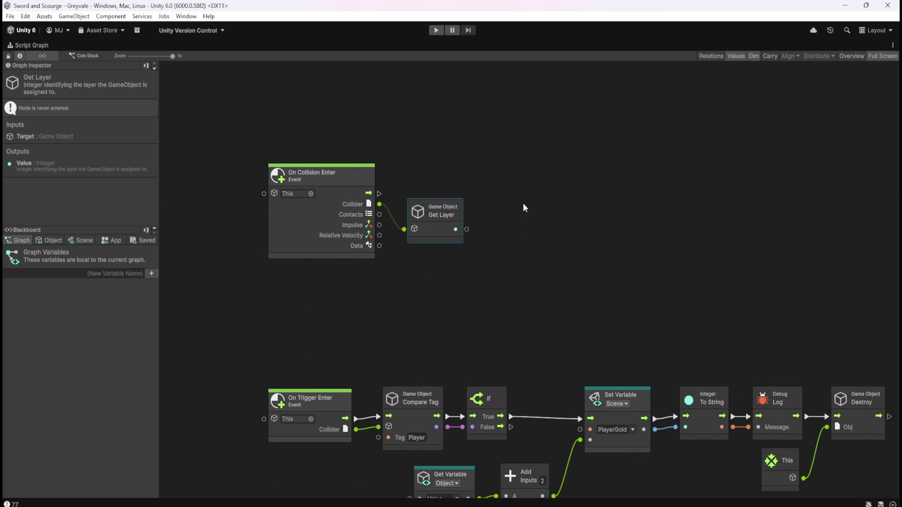
key("Delete")
left_click_drag(379, 203, 443, 233)
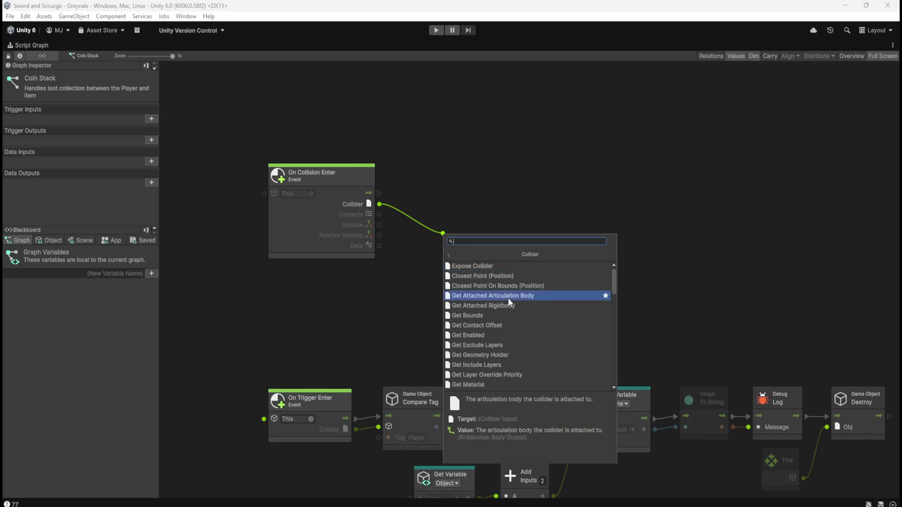
scroll(513, 303, "down", 1)
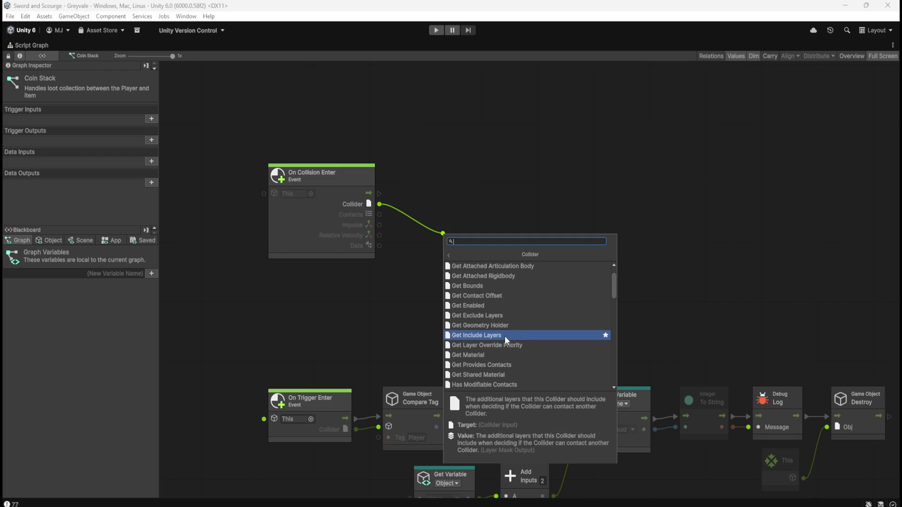
scroll(504, 336, "down", 3)
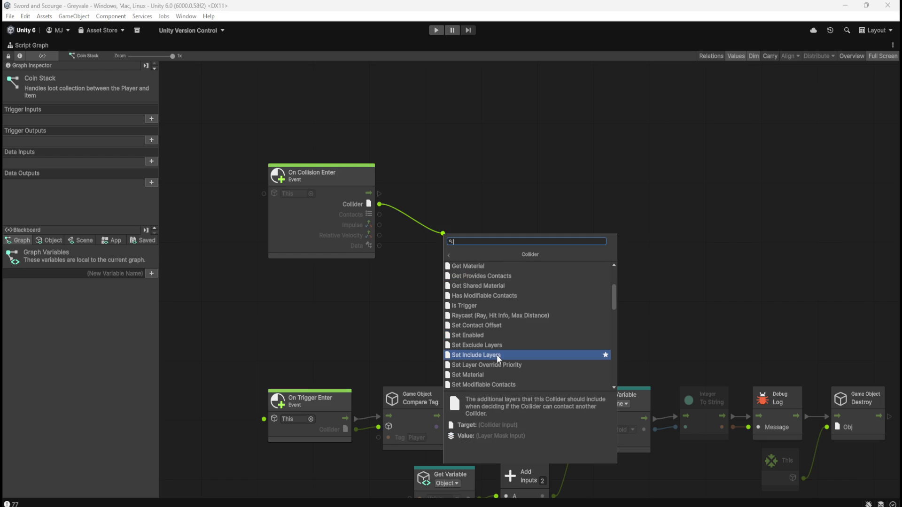
scroll(495, 356, "down", 3)
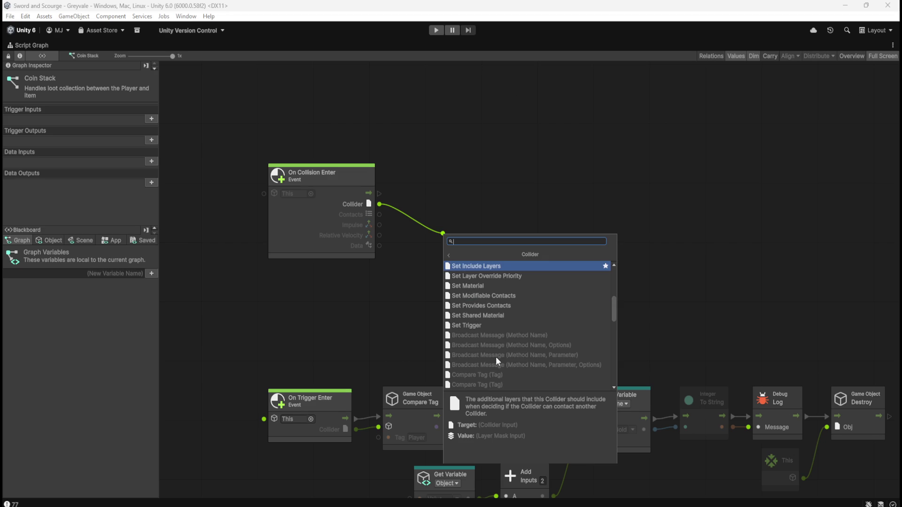
scroll(495, 356, "down", 3)
scroll(500, 353, "up", 2)
scroll(500, 355, "down", 6)
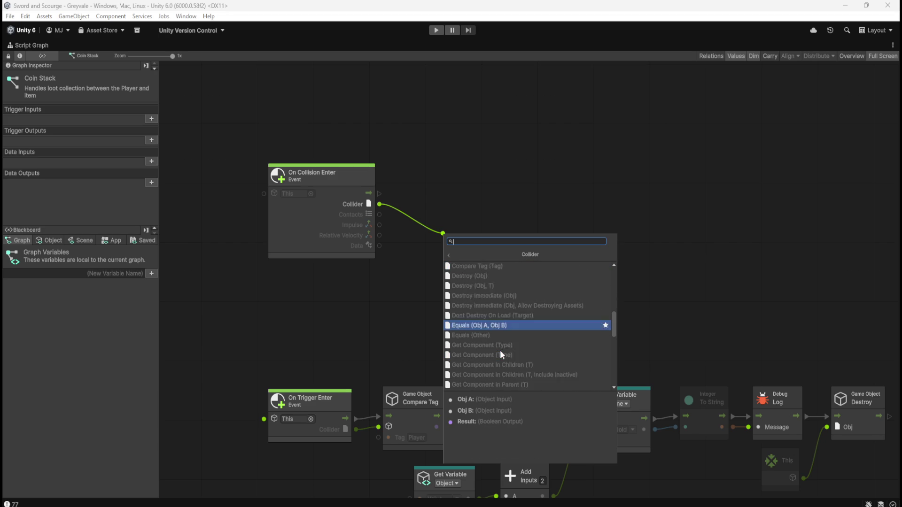
scroll(501, 354, "down", 2)
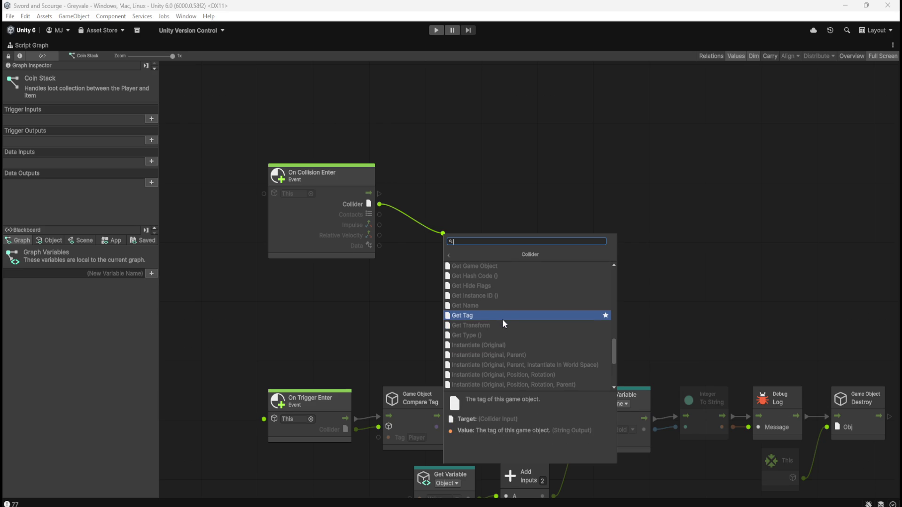
scroll(503, 323, "down", 5)
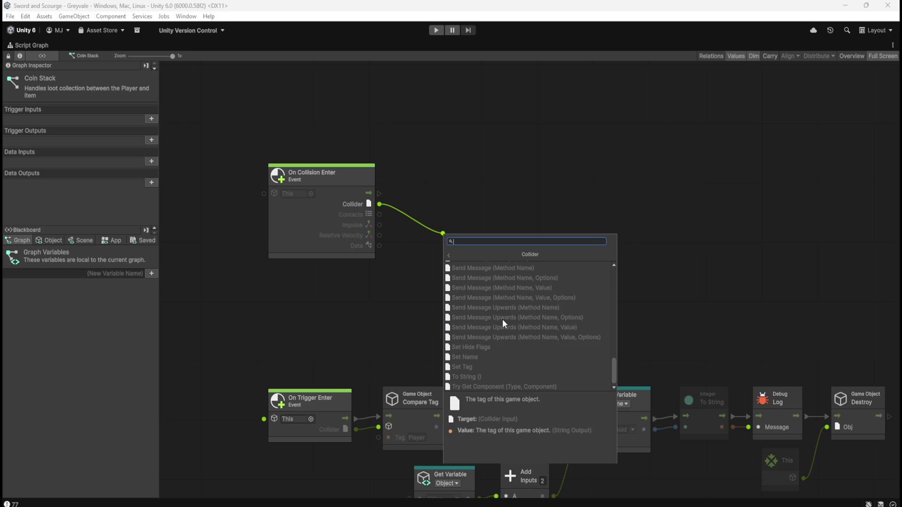
scroll(502, 320, "up", 2)
key("Escape")
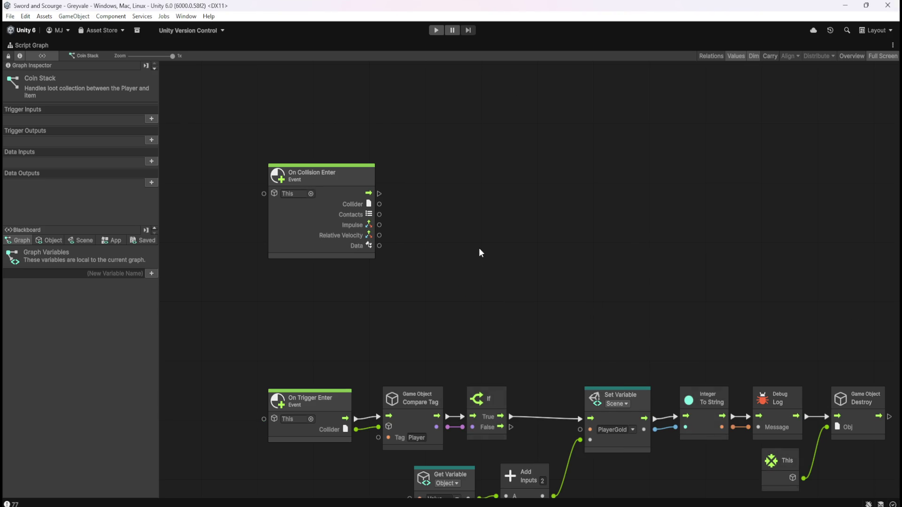
key("shift+space")
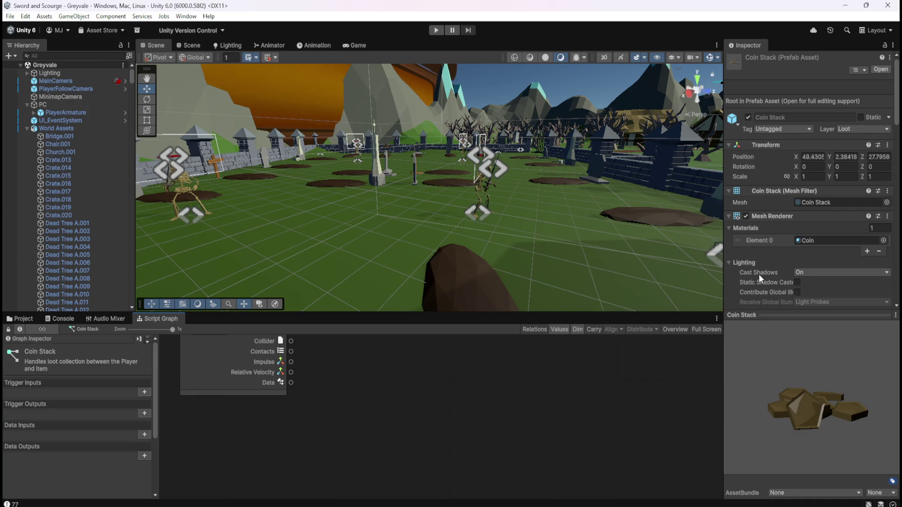
Show the Coin Stack prefab's Layer dropdown in the Inspector, confirming it uses Loot.
scroll(762, 268, "down", 2)
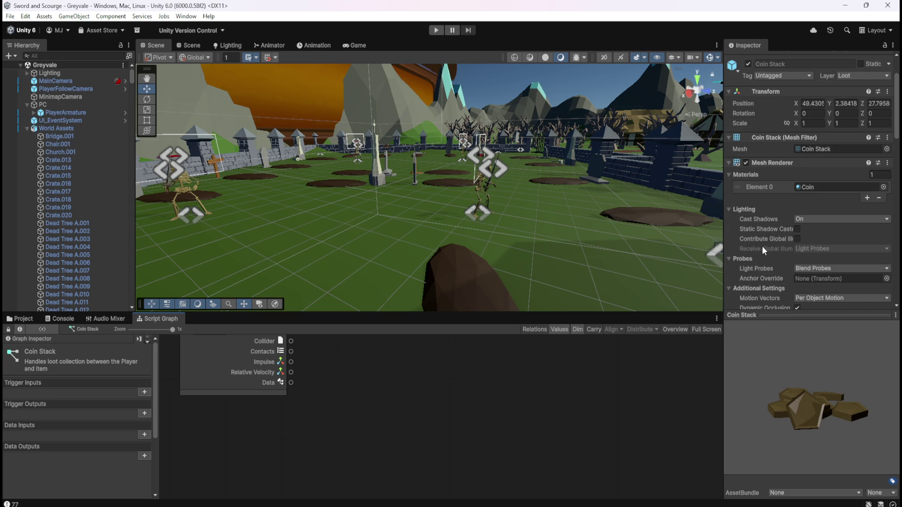
scroll(760, 246, "up", 2)
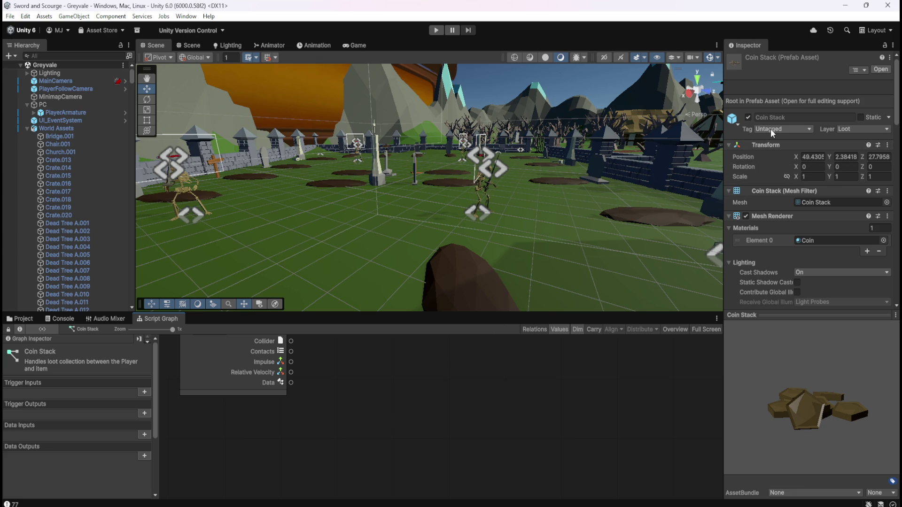
left_click(846, 126)
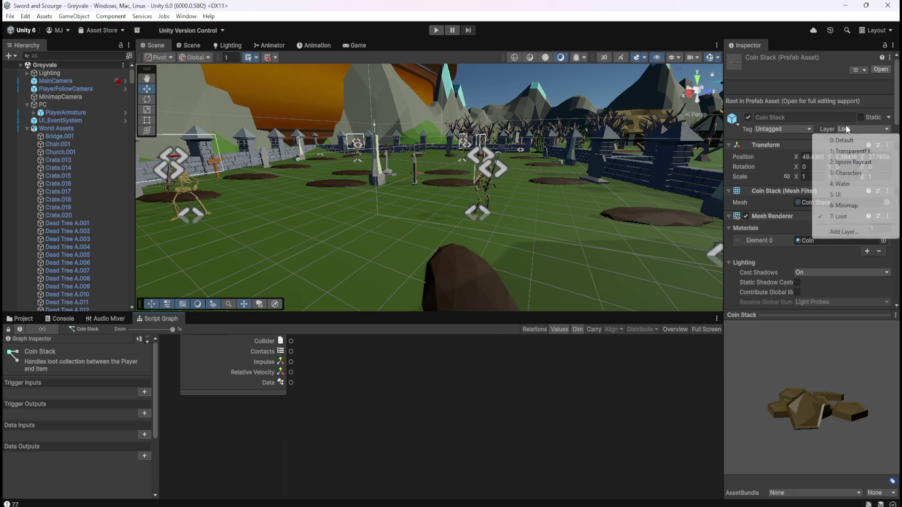
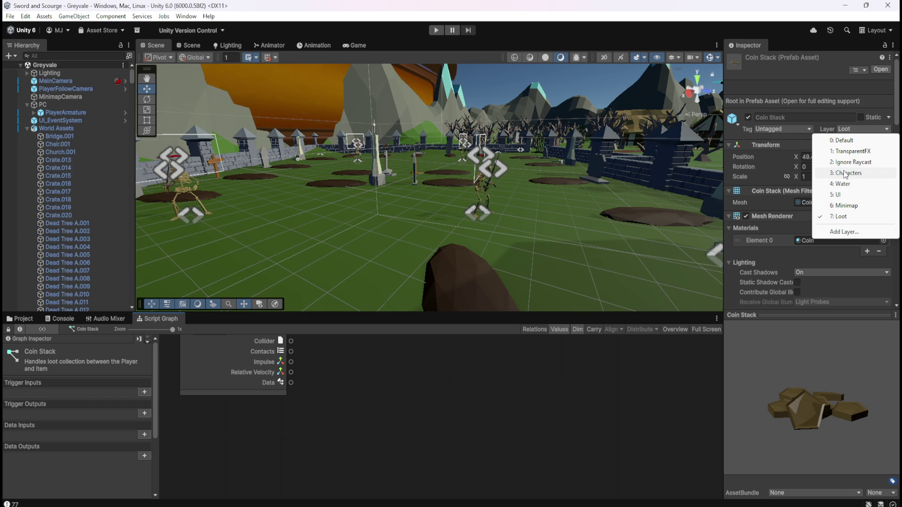
Keep the Loot layer and add a Get Layer node from the Game Object category to the Coin Stack graph.
left_click(429, 386)
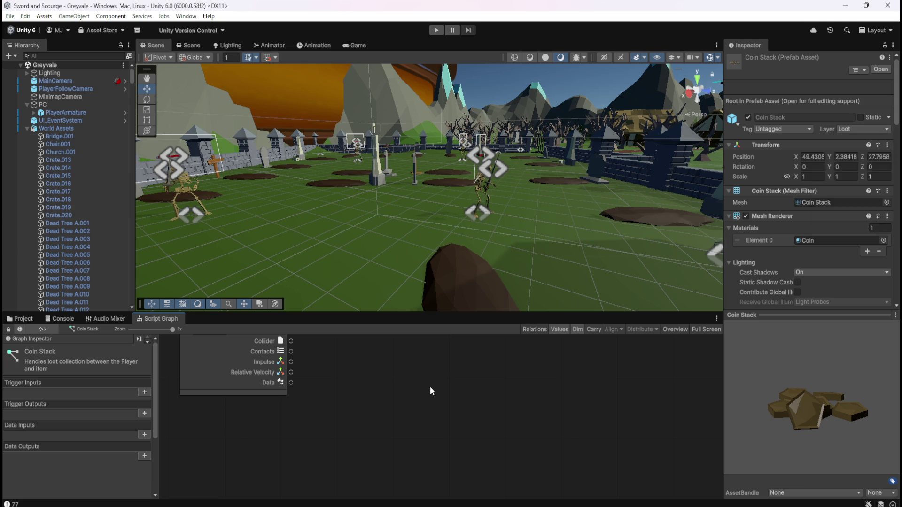
key("shift+space")
right_click(505, 211)
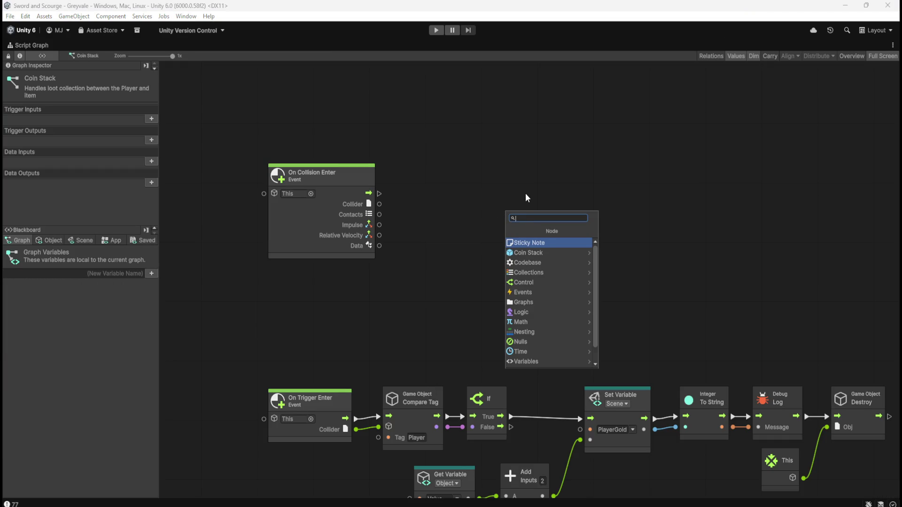
type("game obje")
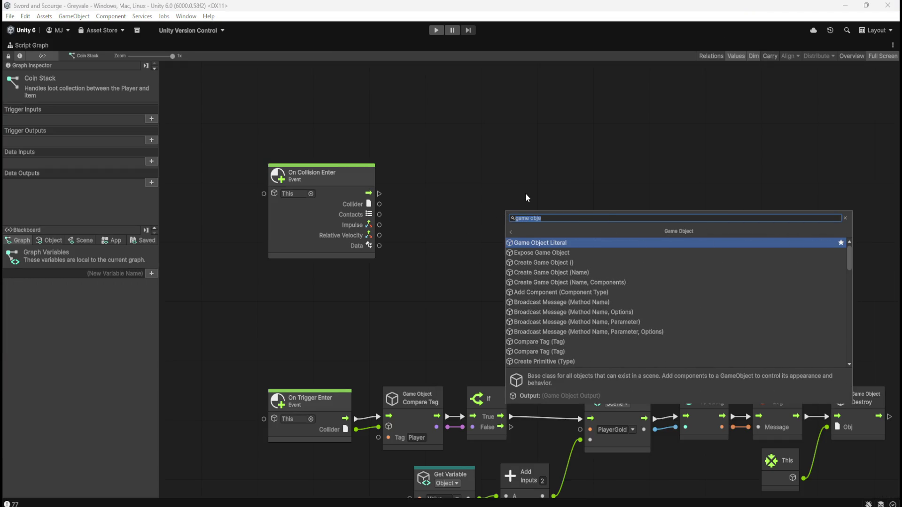
left_click(592, 243)
scroll(611, 301, "down", 4)
scroll(573, 299, "down", 10)
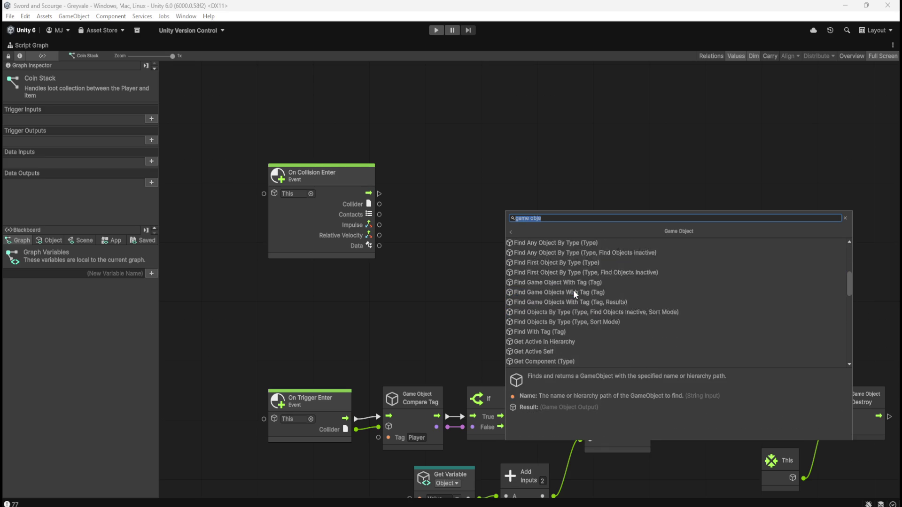
scroll(565, 291, "down", 3)
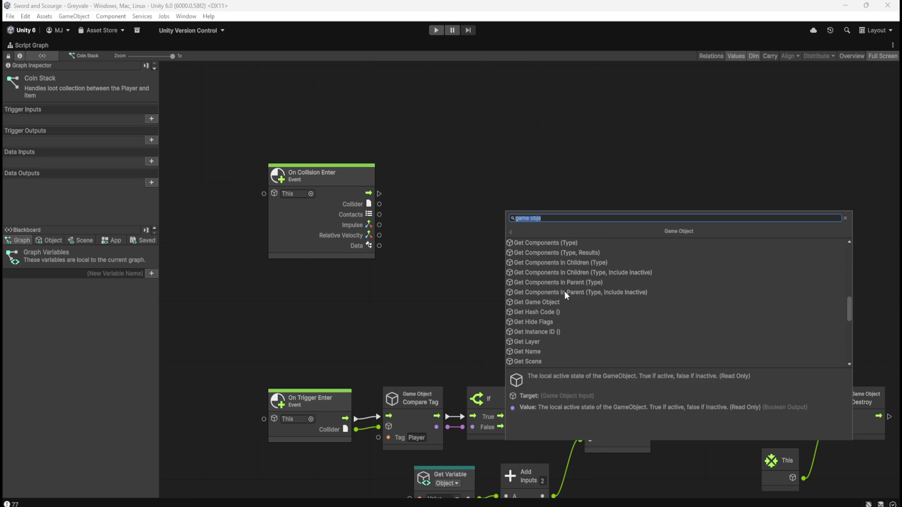
left_click(540, 339)
Feed On Collision Enter's Collider into Get Layer and drag a wire from its output.
left_click_drag(544, 246, 459, 233)
left_click_drag(380, 204, 415, 223)
mouse_move(478, 224)
left_mouse_down()
mouse_move(494, 232)
mouse_move(508, 222)
left_mouse_up()
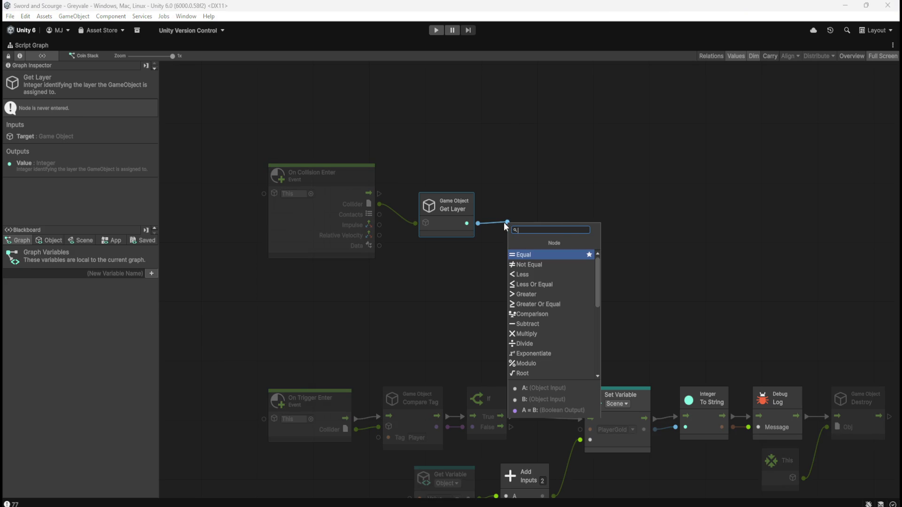
Create an Equal node fed by Get Layer's output.
key("Return")
left_click_drag(552, 250, 591, 244)
left_click(522, 256)
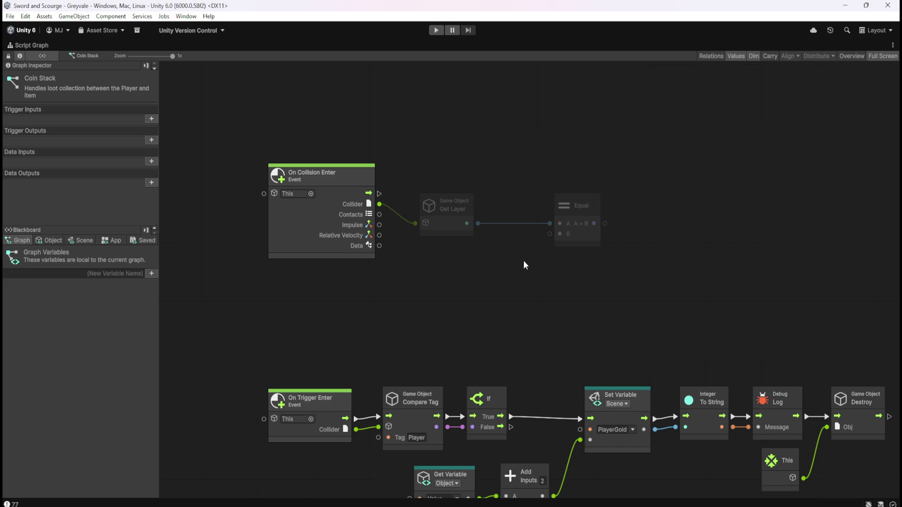
Add an If node driven by On Collision Enter's flow output.
left_click_drag(373, 191, 639, 187)
type("if")
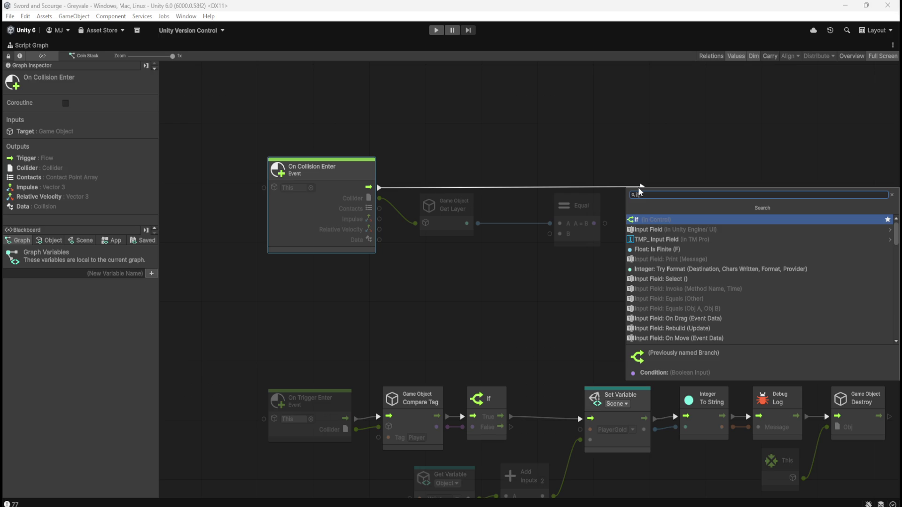
key("Return")
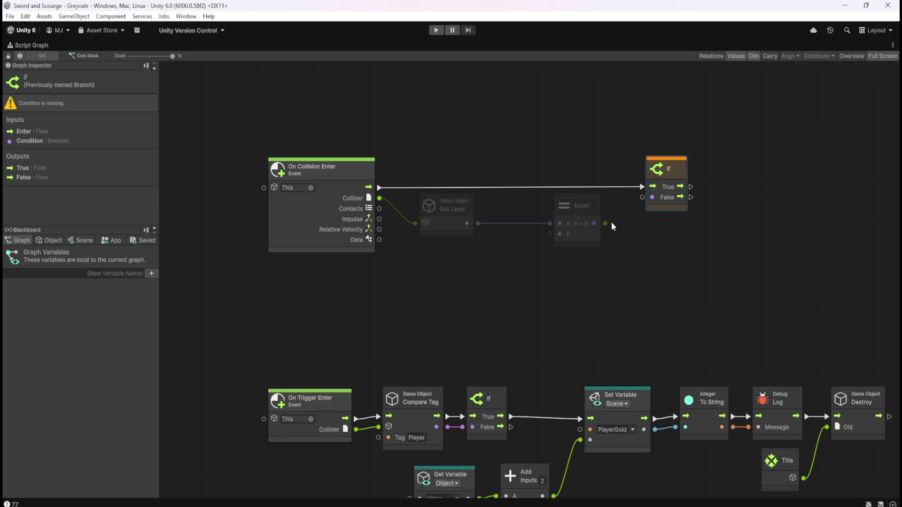
left_click_drag(588, 232, 475, 253)
Add an Or node and place it below the Equal node.
type("or")
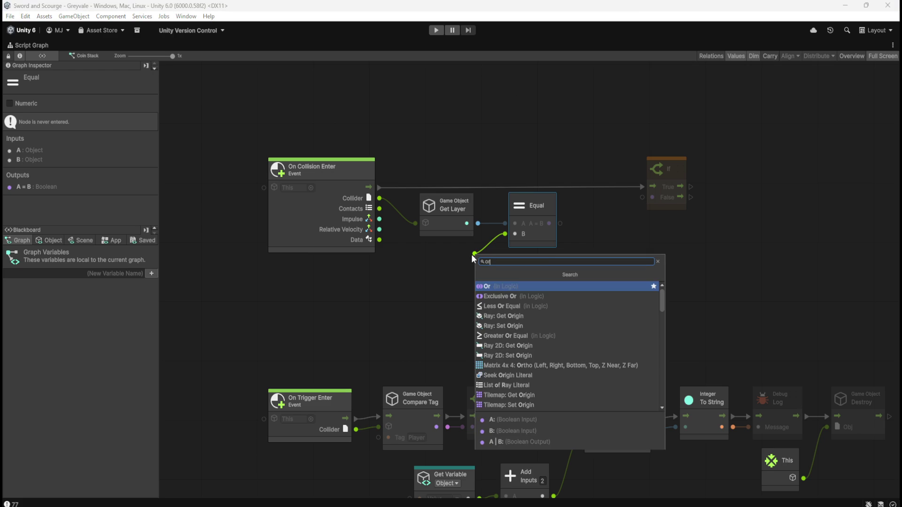
key("Return")
left_click_drag(538, 239, 583, 238)
mouse_move(460, 274)
left_mouse_down()
mouse_move(514, 291)
mouse_move(442, 273)
left_mouse_up()
left_click(479, 305)
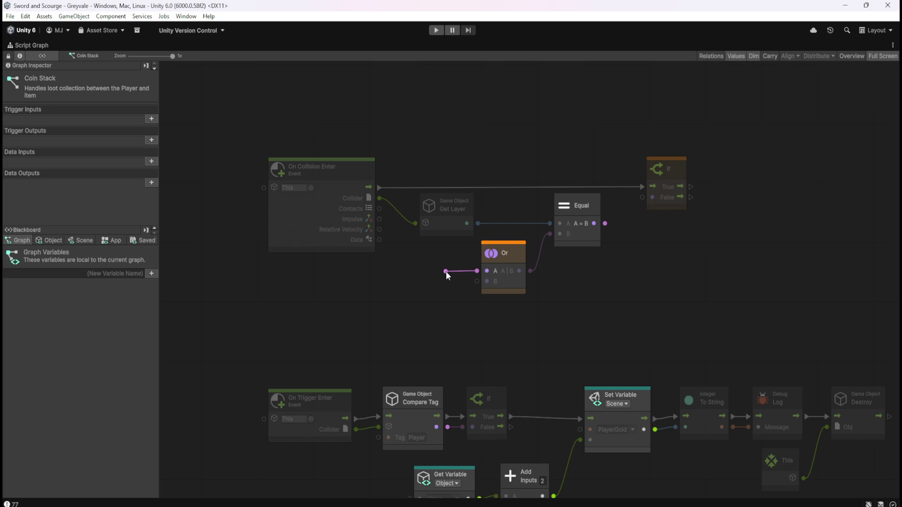
key("Escape")
left_click(586, 235)
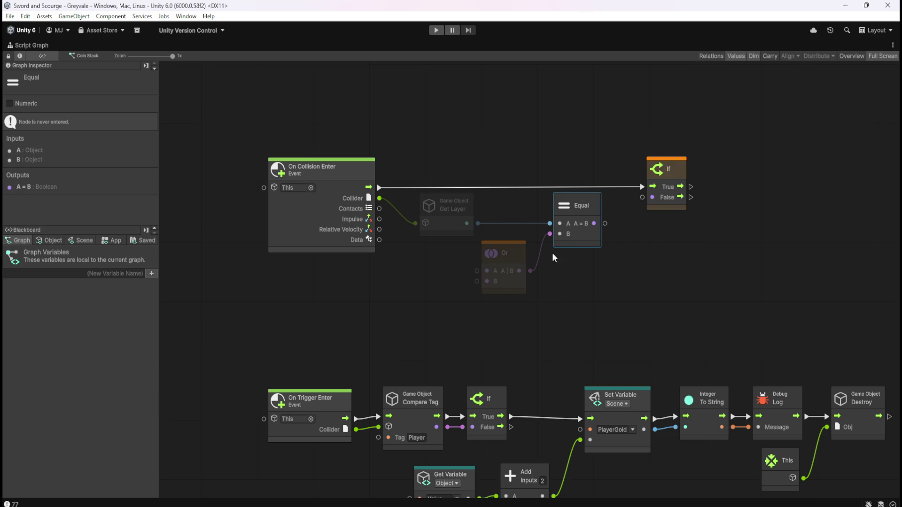
Check the project's layer numbers in the Inspector's Layer list.
left_click_drag(477, 271, 450, 273)
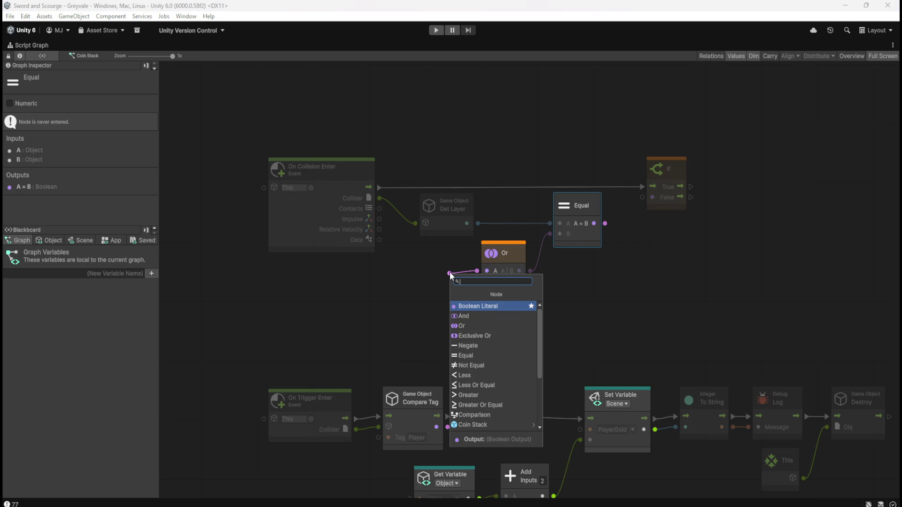
type("in")
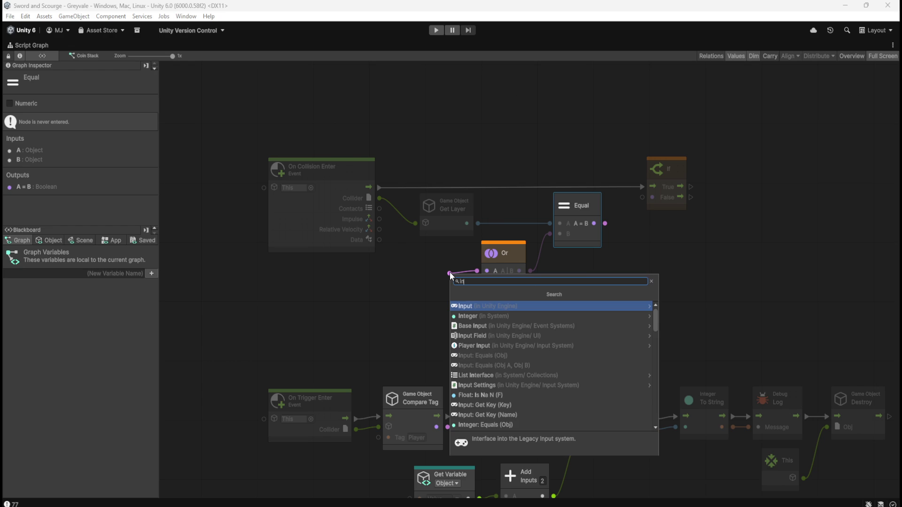
key("Escape")
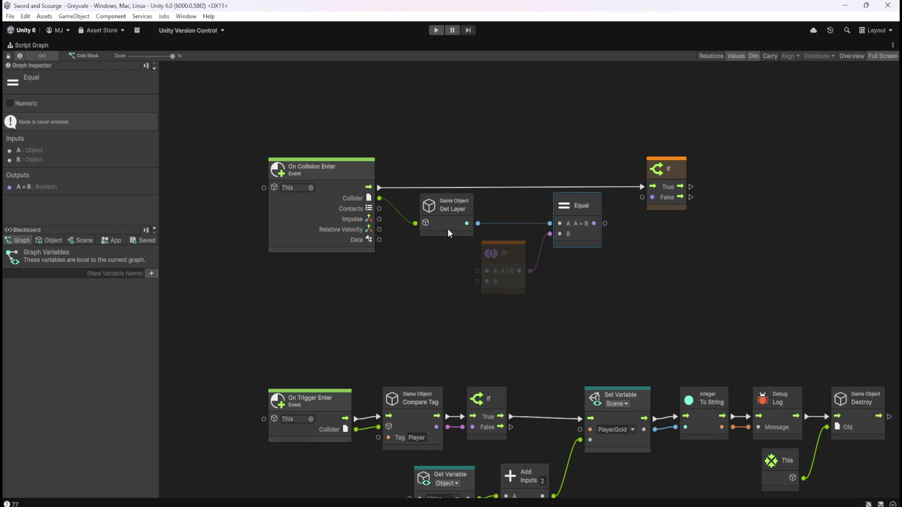
left_click(447, 229)
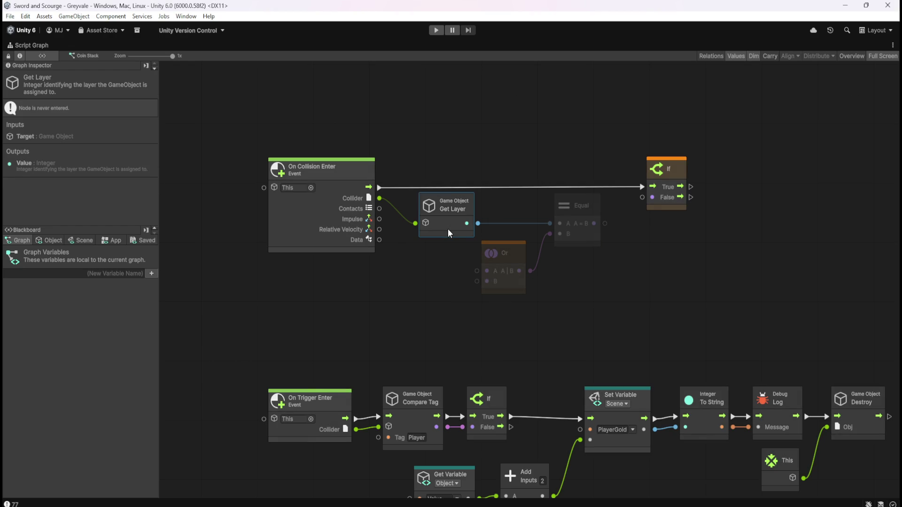
left_click(433, 286)
key("shift+space")
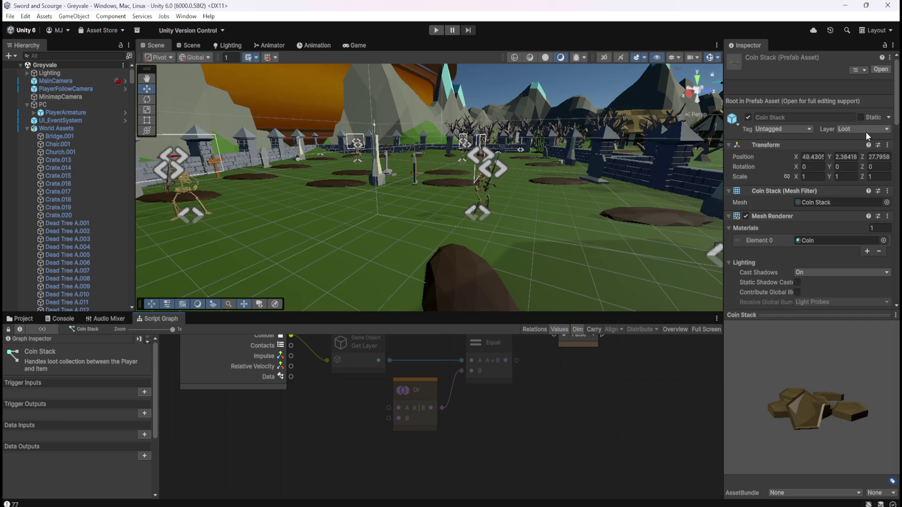
left_click(867, 131)
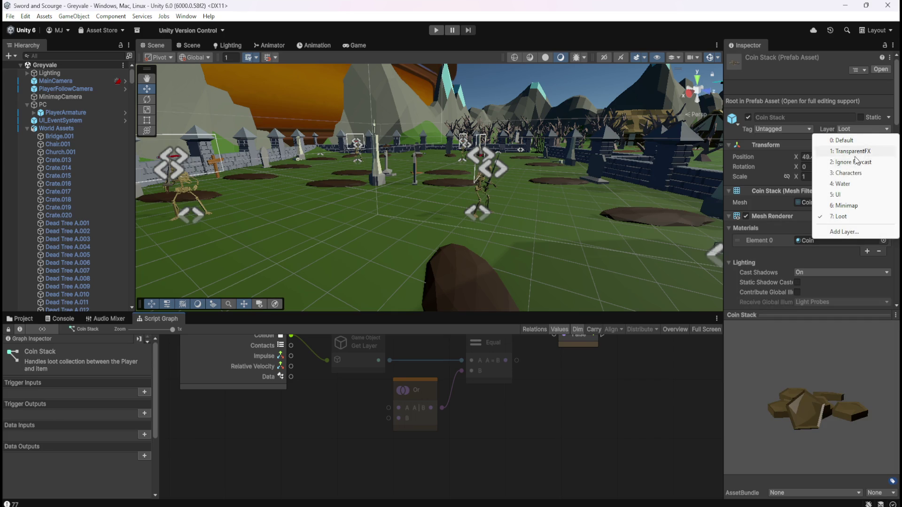
left_click(482, 413)
key("shift+space")
Add an Integer Literal node and place it below Get Layer.
left_click_drag(477, 271, 450, 271)
type("inte")
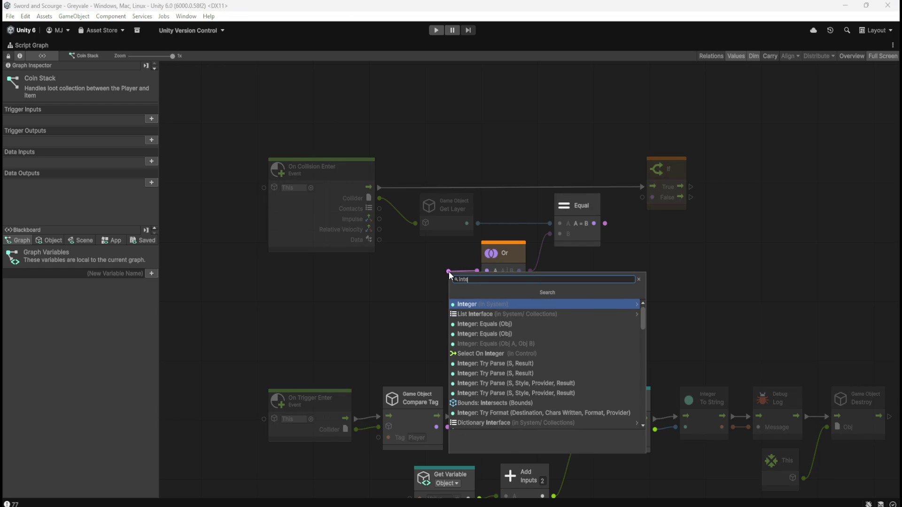
key("Escape")
right_click(443, 272)
type("integer")
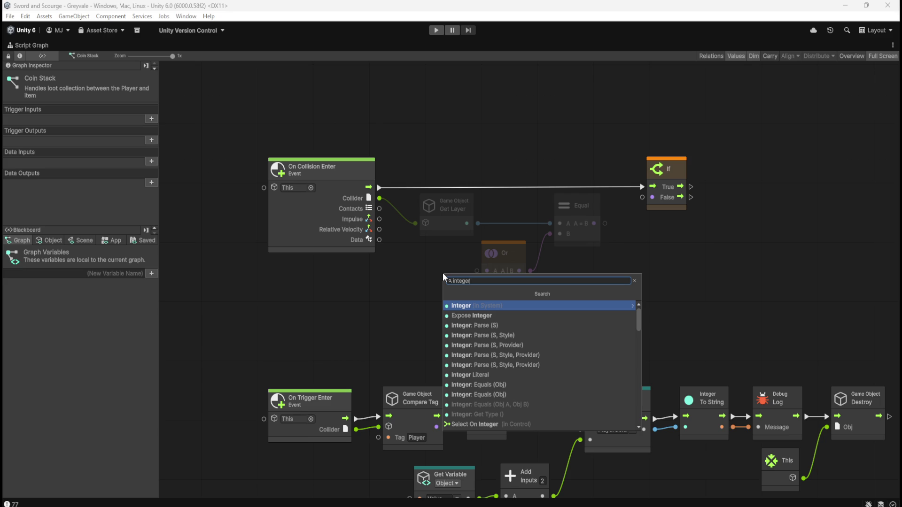
key("Down")
key("Down")
key("Down")
key("Return")
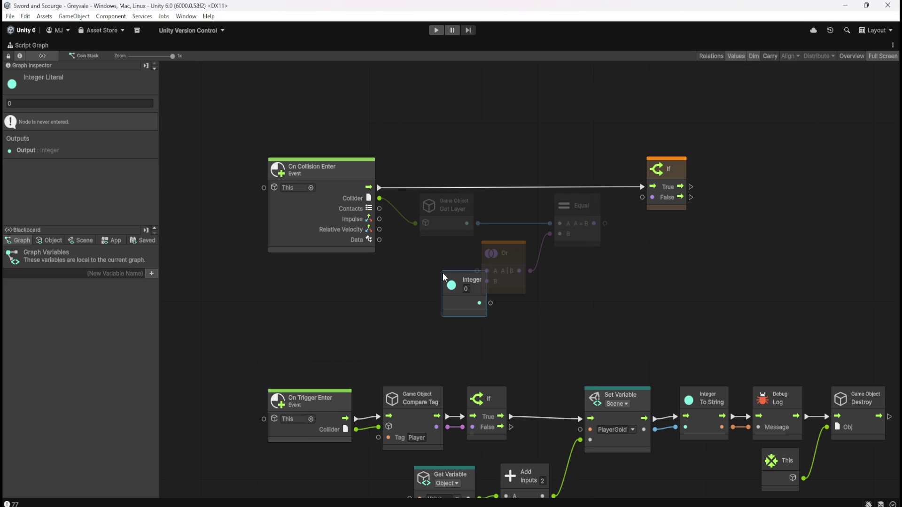
mouse_move(455, 300)
left_mouse_down()
mouse_move(389, 294)
mouse_move(454, 285)
left_mouse_up()
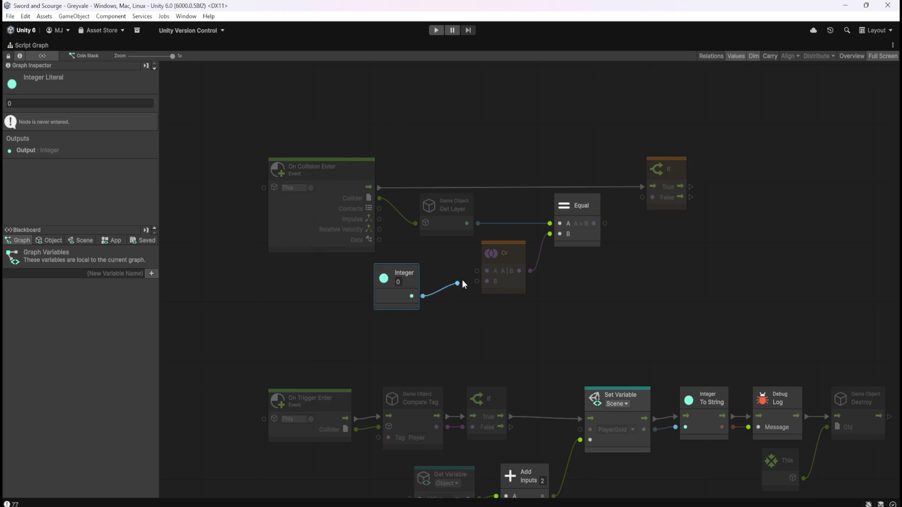
right_click(445, 294)
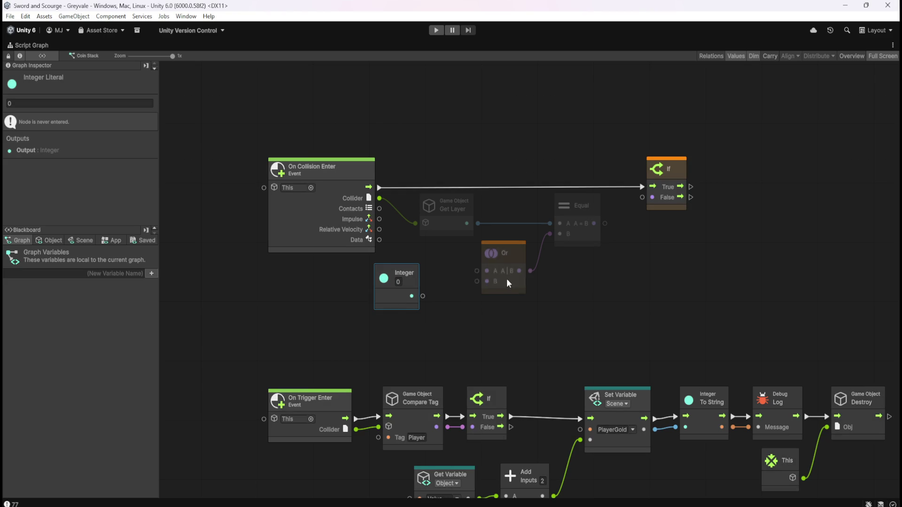
mouse_move(531, 270)
left_mouse_down()
mouse_move(591, 292)
mouse_move(631, 255)
mouse_move(535, 237)
left_mouse_up()
mouse_move(408, 293)
left_mouse_down()
mouse_move(473, 267)
mouse_move(493, 234)
left_mouse_up()
Wire an Integer of 3 into Equal's B, Equal into Or's A, and Or into the If condition.
left_click(456, 258)
type("3")
left_click(556, 281)
mouse_move(660, 263)
left_mouse_down()
mouse_move(601, 239)
mouse_move(628, 222)
mouse_move(642, 197)
left_mouse_up()
left_click_drag(549, 222, 572, 224)
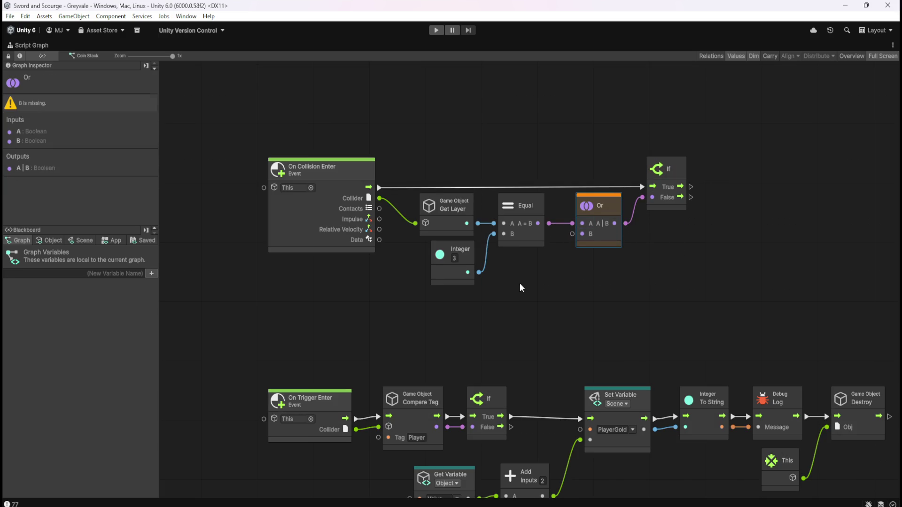
left_click_drag(519, 283, 481, 220)
Duplicate the Equal/Integer pair, set it to 7, and wire it from Get Layer into Or's B.
left_click_drag(542, 290, 472, 241)
key("ctrl+d")
left_click_drag(564, 279, 523, 297)
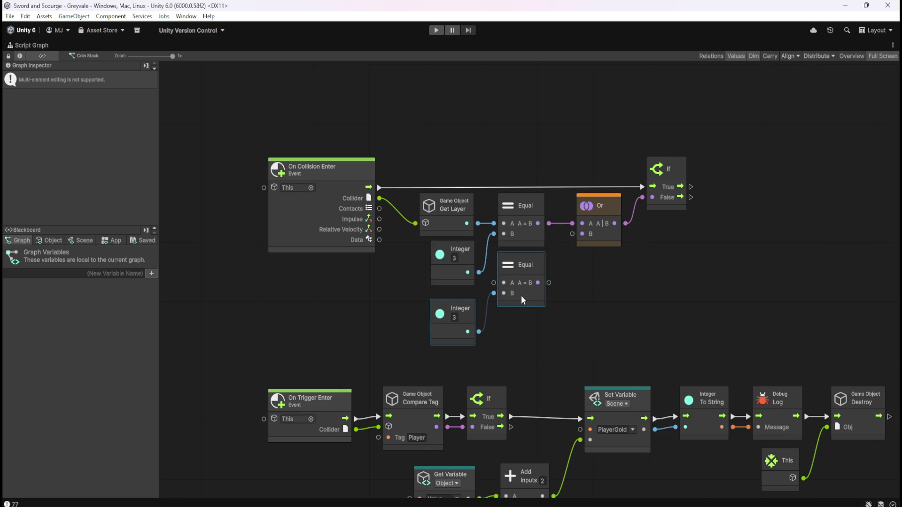
double_click(455, 318)
type("7")
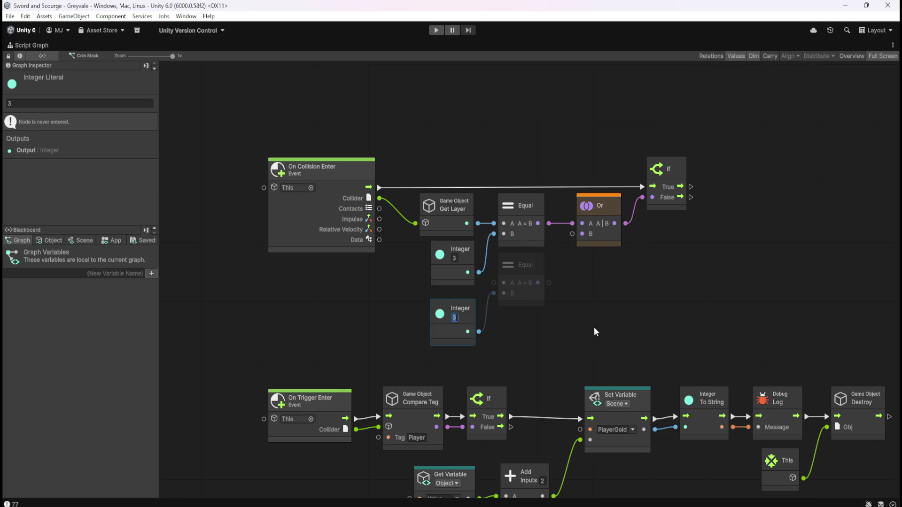
left_click(573, 280)
left_click_drag(494, 283, 477, 223)
left_click_drag(549, 283, 573, 234)
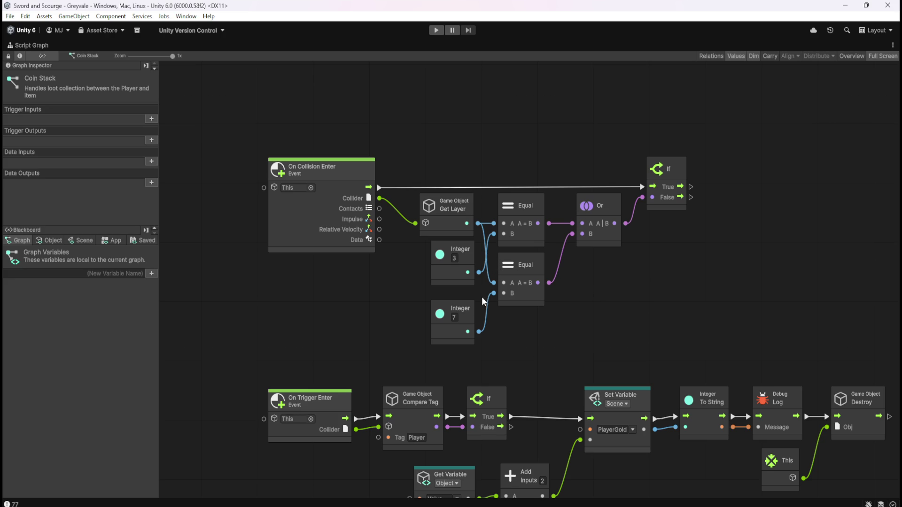
Align the Integer 7 and second Equal nodes with the upper pair.
left_click_drag(467, 317, 468, 305)
left_click(510, 320)
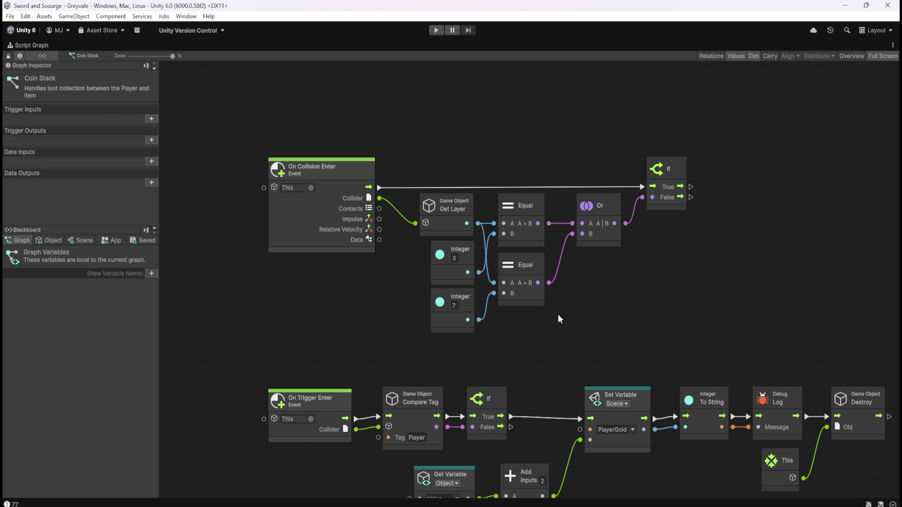
mouse_move(535, 297)
left_mouse_down()
mouse_move(538, 331)
mouse_move(537, 300)
left_mouse_up()
left_click(568, 307)
Confirm the Coin Stack stays on the Loot layer and re-center the graph.
key("shift+space")
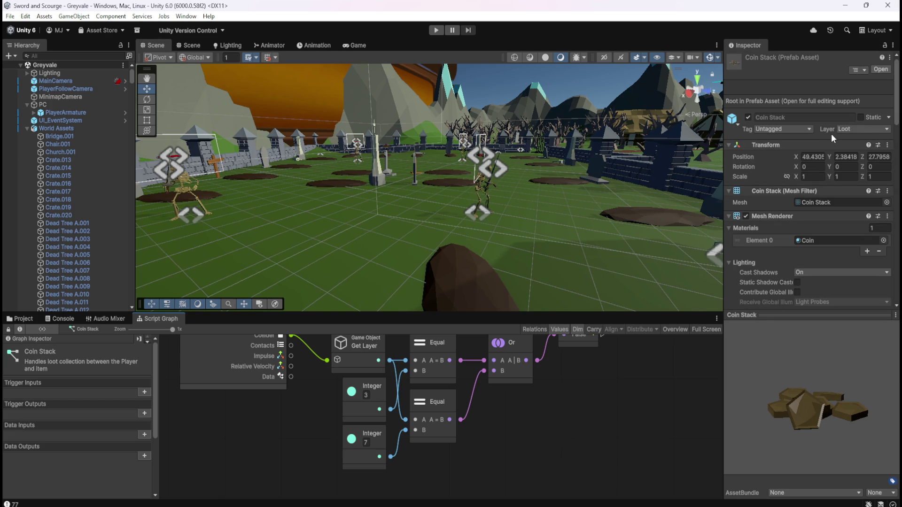
left_click(851, 129)
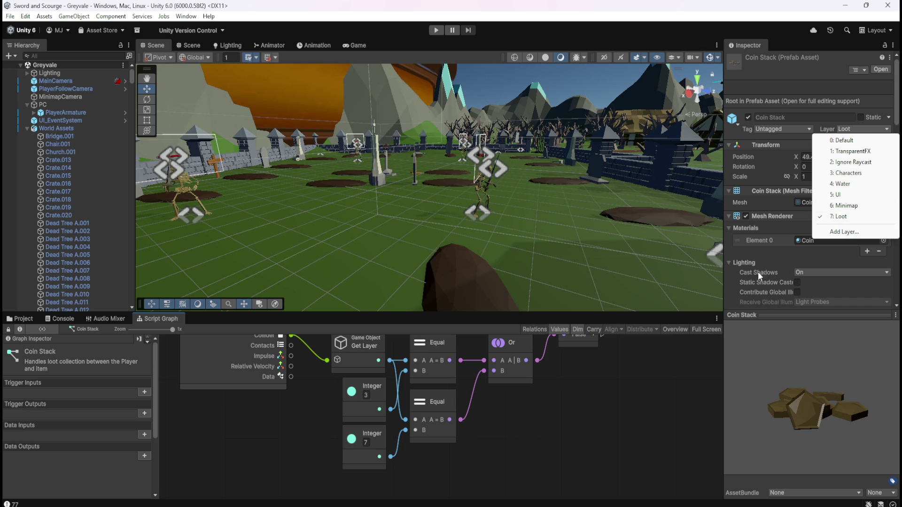
left_click(527, 406)
key("shift+space")
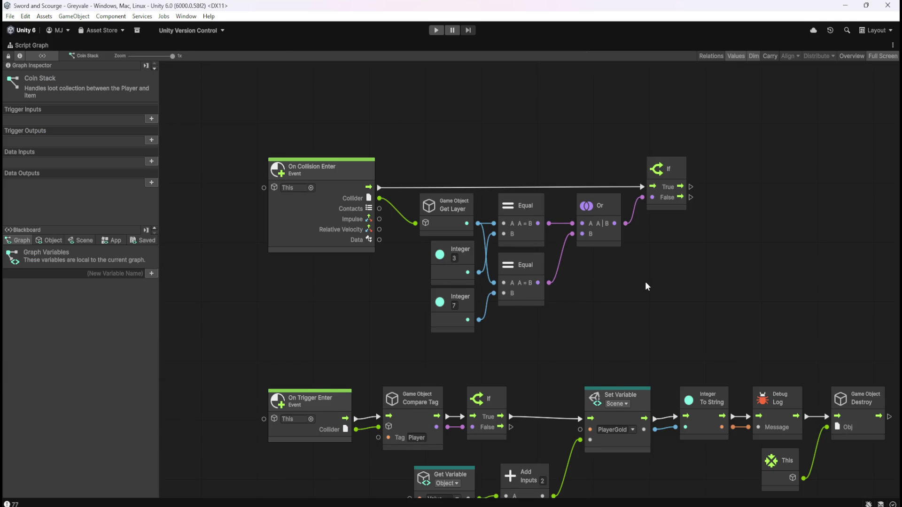
left_click_drag(647, 286, 606, 300)
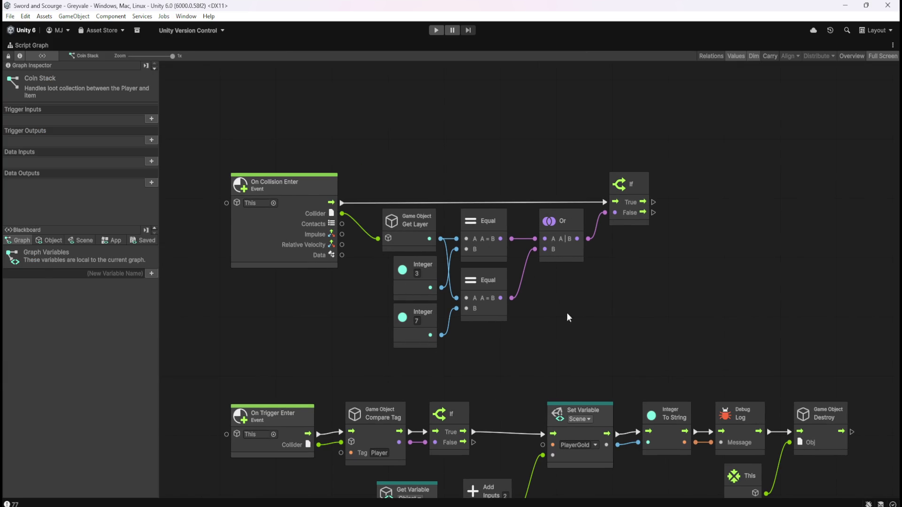
key("shift+space")
key("shift+space")
left_click_drag(588, 321, 597, 292)
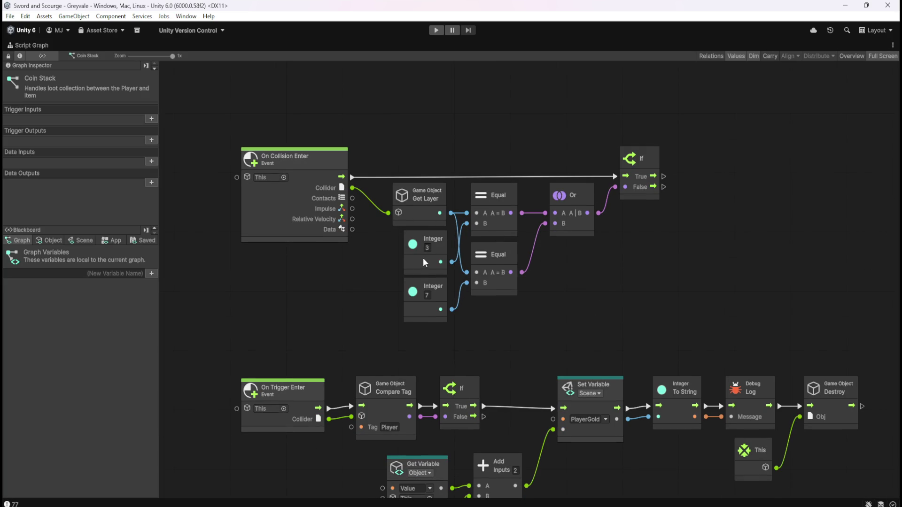
key("shift+space")
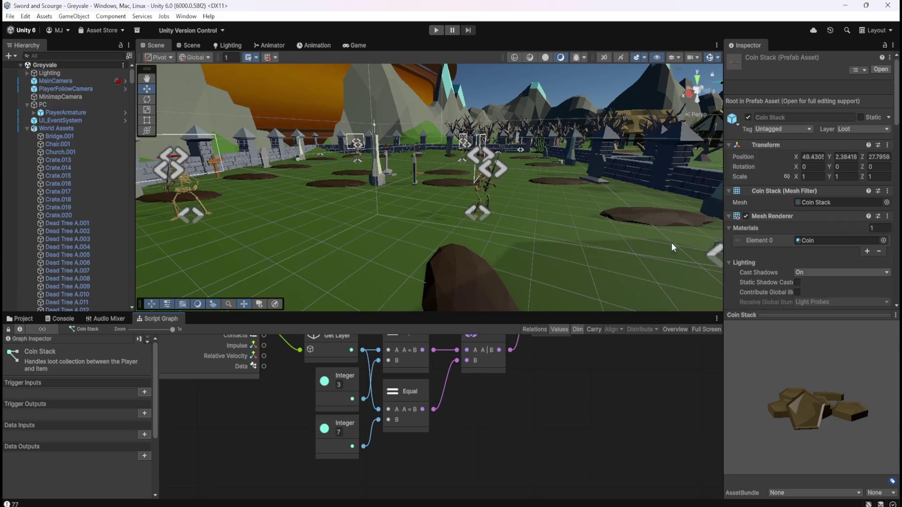
left_click(834, 128)
left_click(576, 397)
key("shift+space")
Move the On Collision Enter layer-check nodes up and to the left.
left_click_drag(387, 237, 447, 267)
mouse_move(373, 290)
left_mouse_down()
mouse_move(409, 322)
mouse_move(429, 325)
left_mouse_up()
scroll(685, 212, "right", 3)
scroll(685, 212, "up", 1)
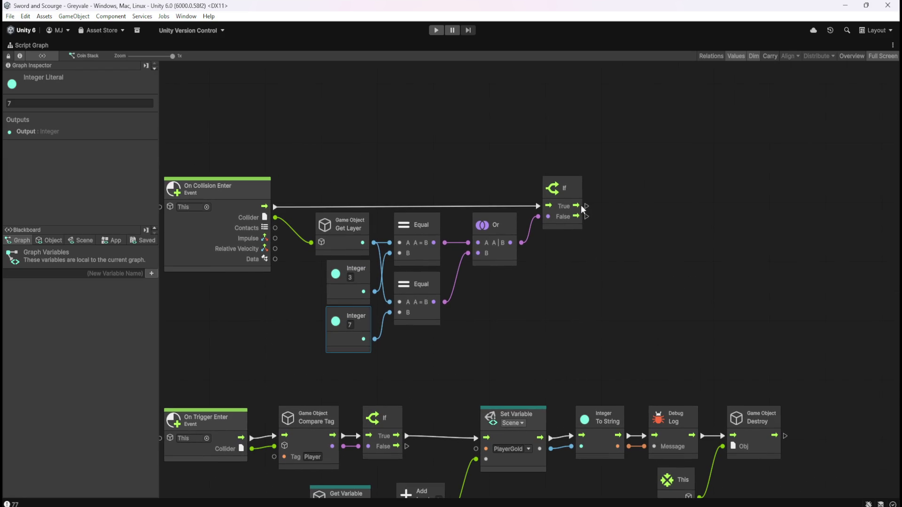
left_click_drag(587, 207, 681, 202)
left_click_drag(238, 134, 602, 315)
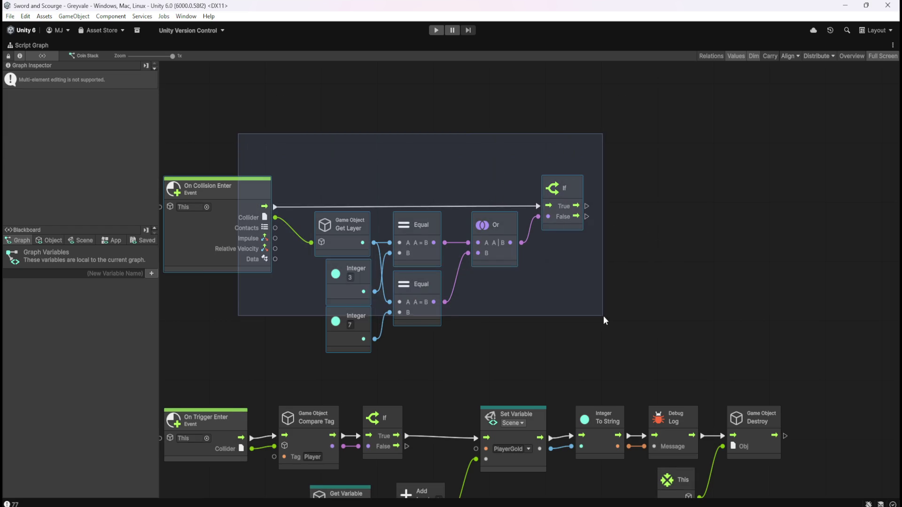
key("f")
mouse_move(296, 221)
left_mouse_down()
mouse_move(284, 187)
mouse_move(289, 201)
left_mouse_up()
left_click(697, 220)
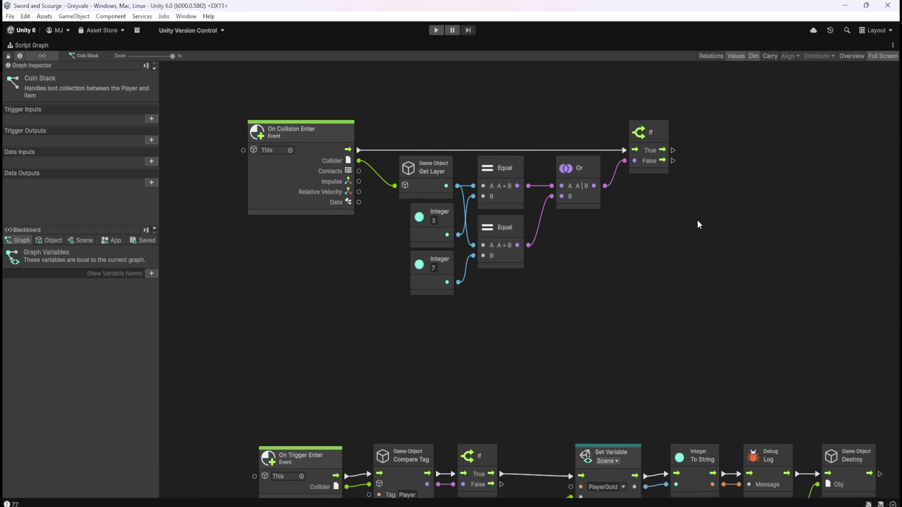
left_click_drag(697, 220, 649, 236)
Scroll the Inspector down to the Coin Stack's Sphere Collider and Rigidbody.
key("shift+space")
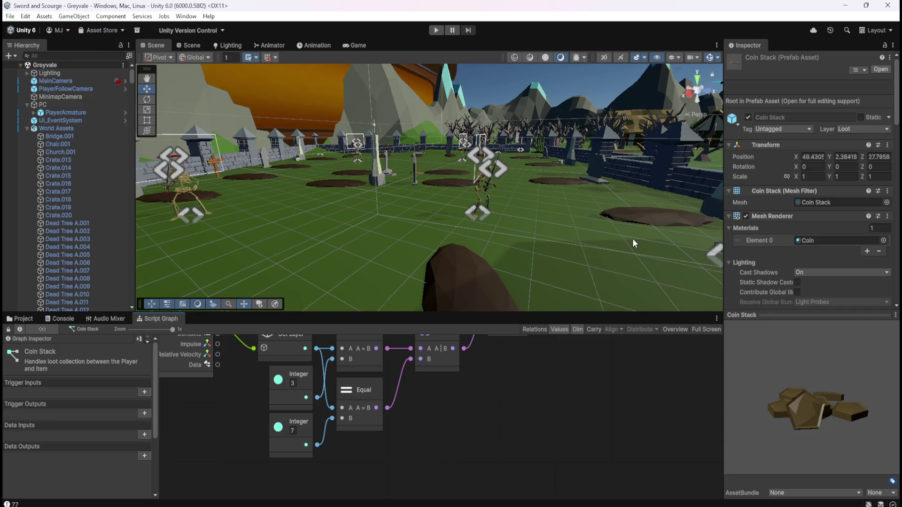
scroll(771, 266, "down", 6)
scroll(771, 267, "down", 3)
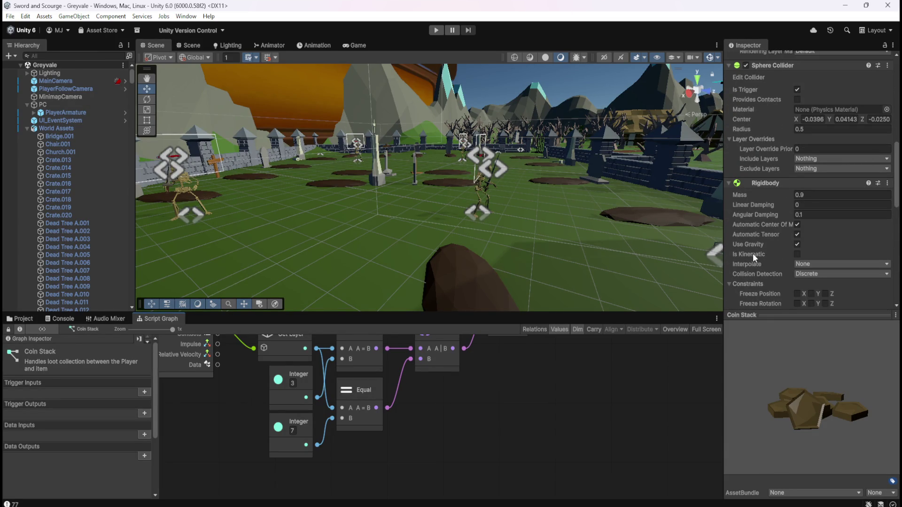
Run a Rigidbody Set Kinematic node, Value ticked, off the If node's False output.
key("shift+space")
right_click(659, 261)
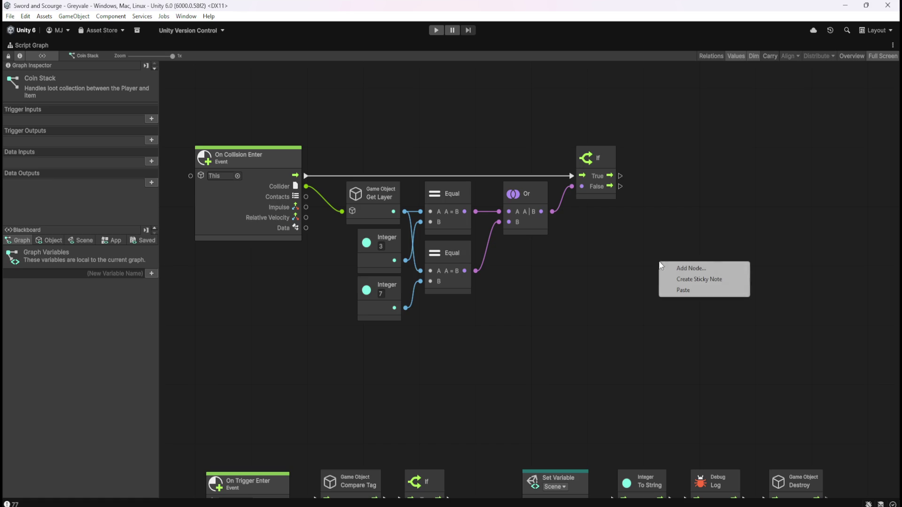
left_click(699, 268)
type("rigid")
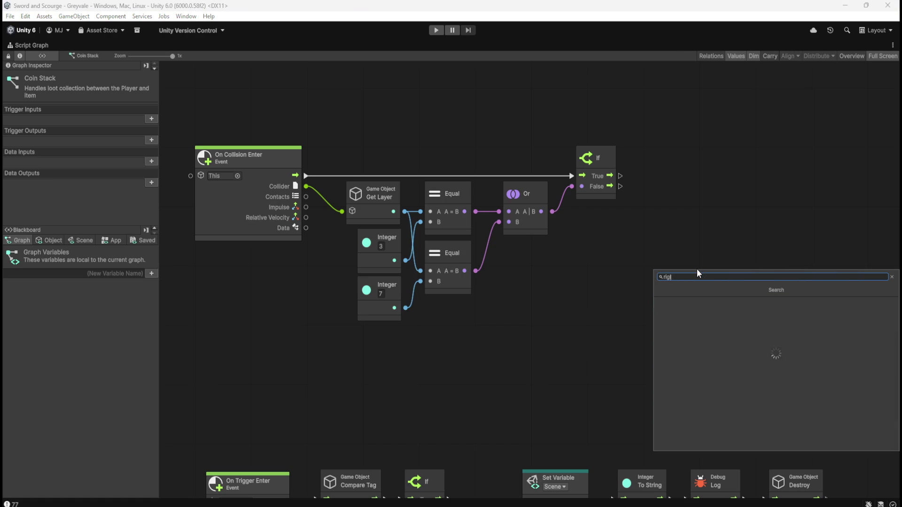
scroll(662, 332, "down", 10)
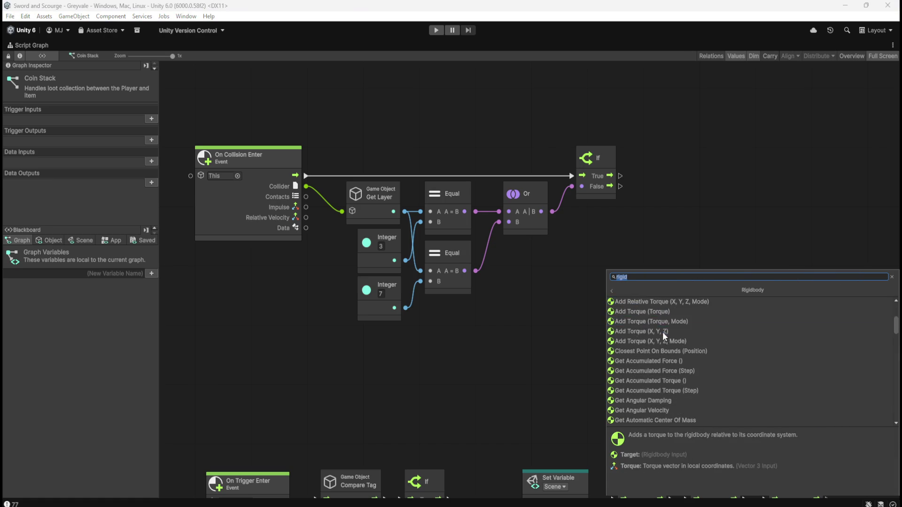
scroll(688, 328, "down", 7)
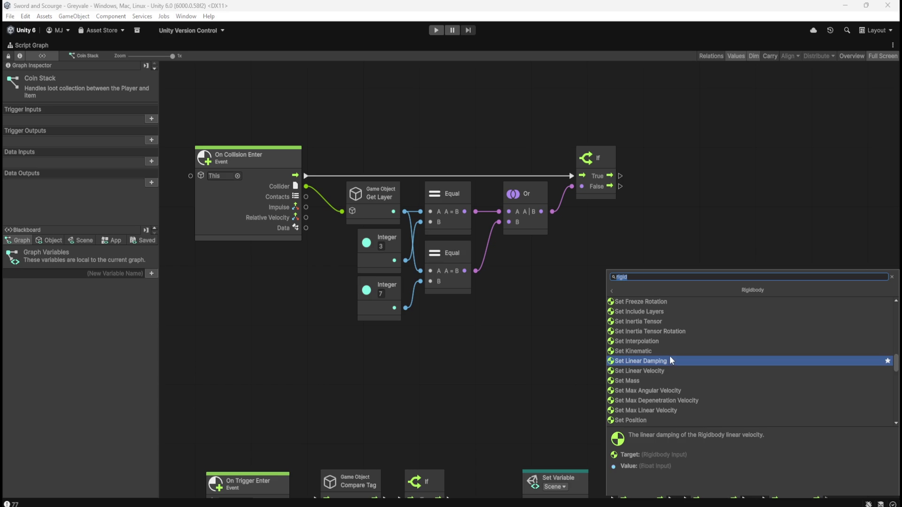
scroll(669, 356, "up", 3)
scroll(677, 347, "down", 3)
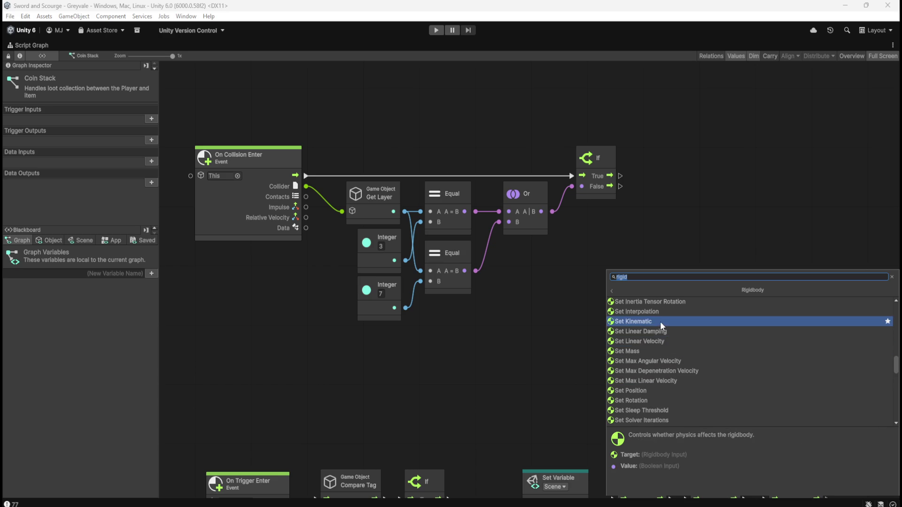
left_click(660, 322)
left_click_drag(702, 317, 700, 211)
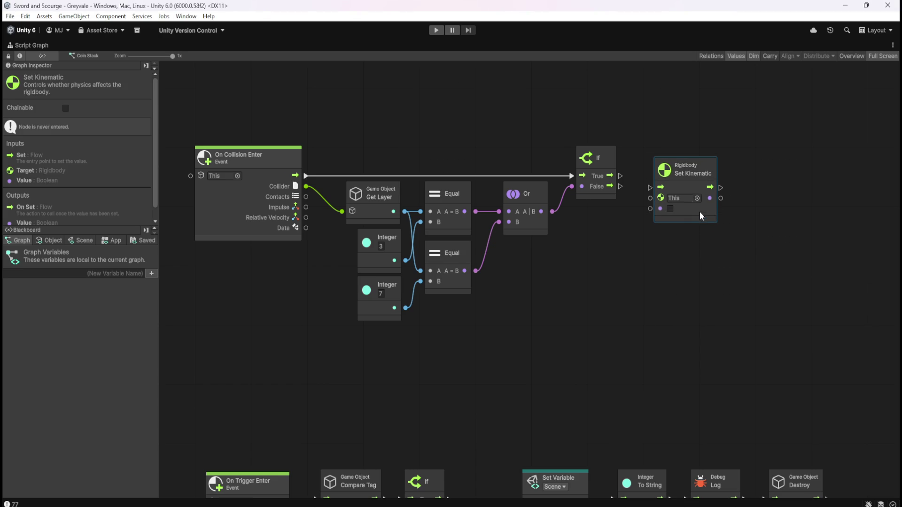
left_click_drag(621, 186, 649, 188)
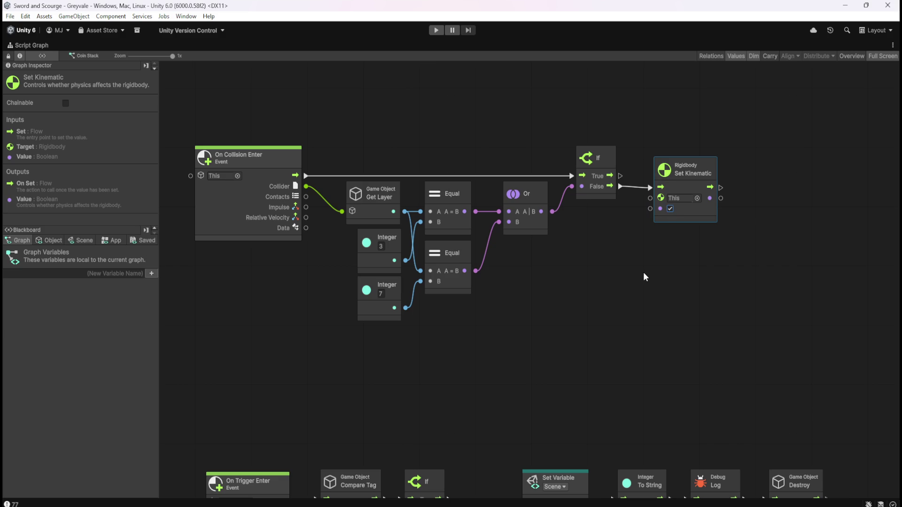
left_click(587, 263)
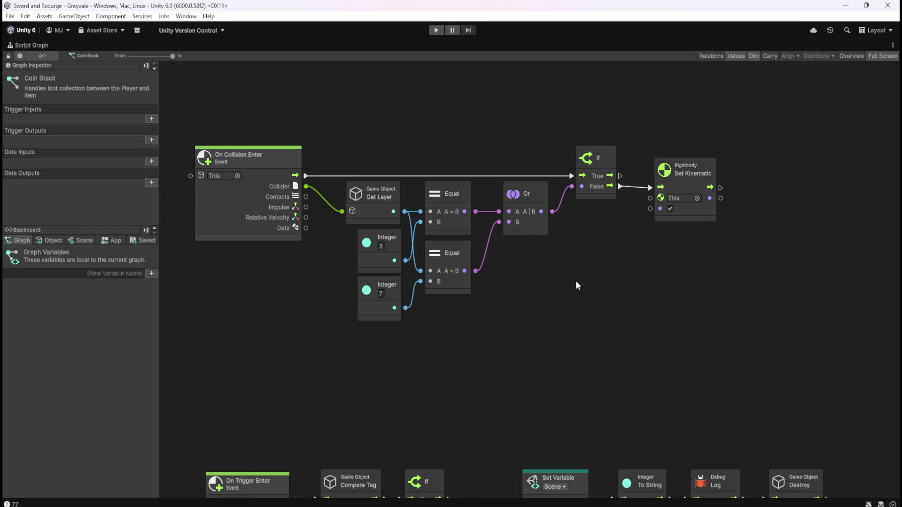
Review the node chains and enter play mode to test the loot.
key("shift+space")
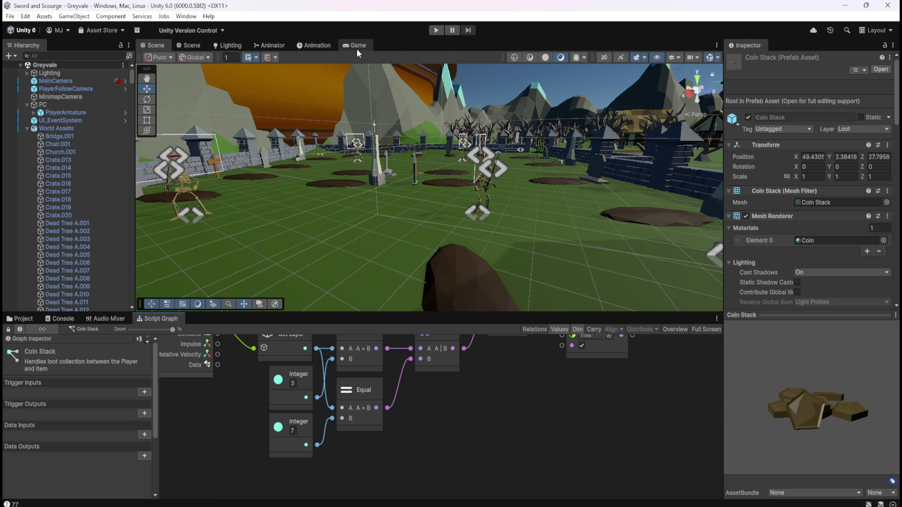
left_click(354, 46)
left_click(163, 48)
key("shift+space")
mouse_move(520, 369)
left_mouse_down()
mouse_move(546, 214)
mouse_move(590, 161)
mouse_move(604, 362)
left_mouse_up()
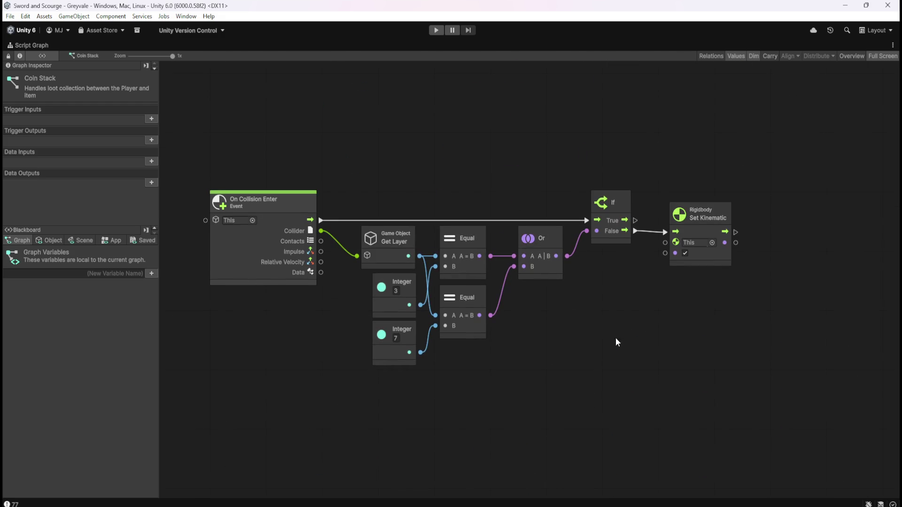
key("shift+space")
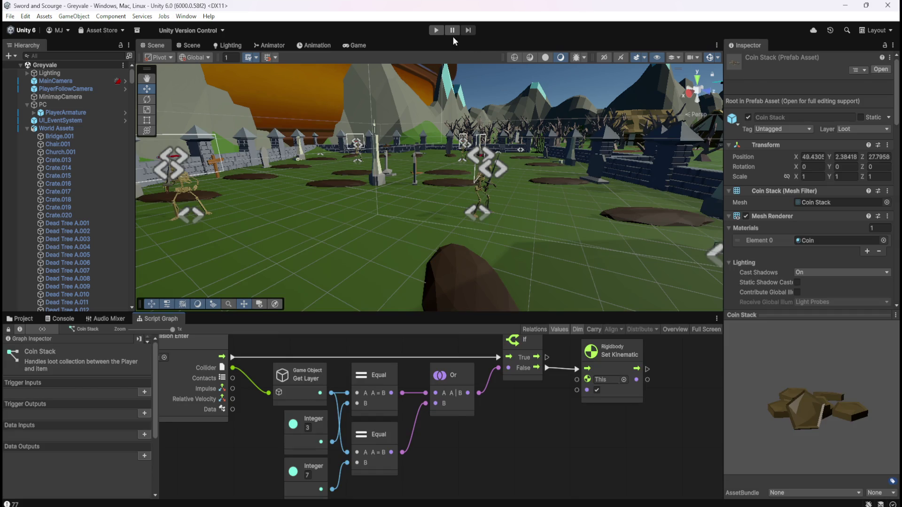
key("ctrl+p")
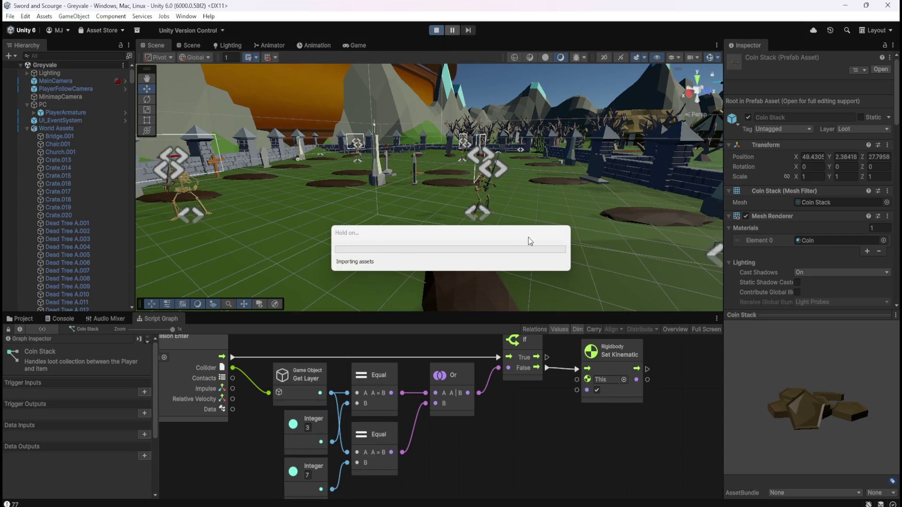
Run through the village to the tree grove and strike the first skeleton.
key("w")
key("w")
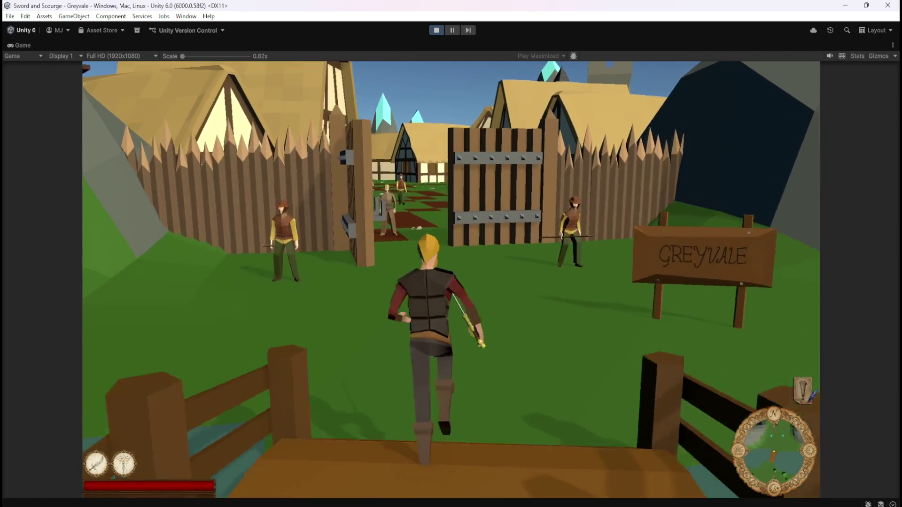
key("w")
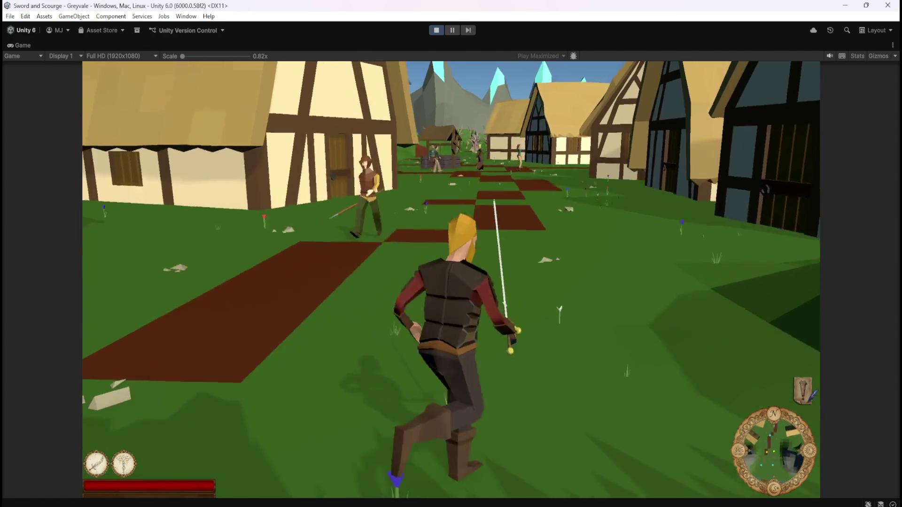
key("w")
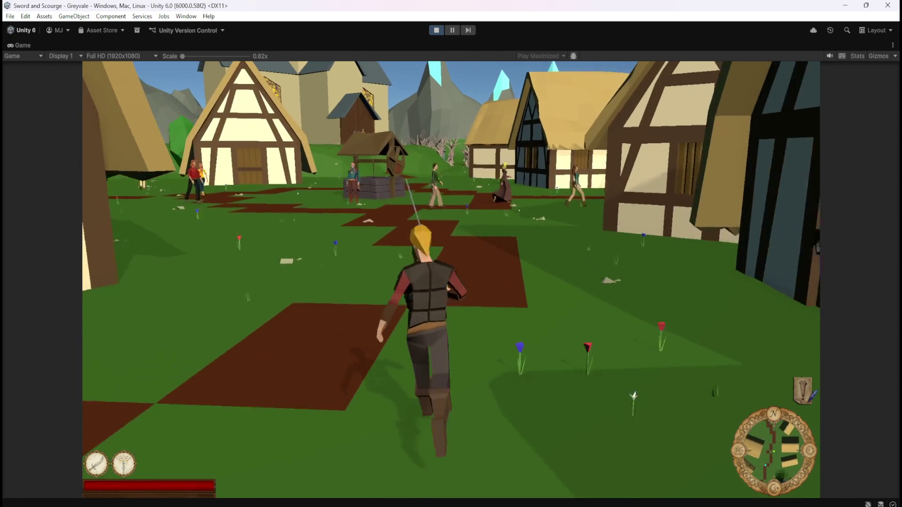
key("w")
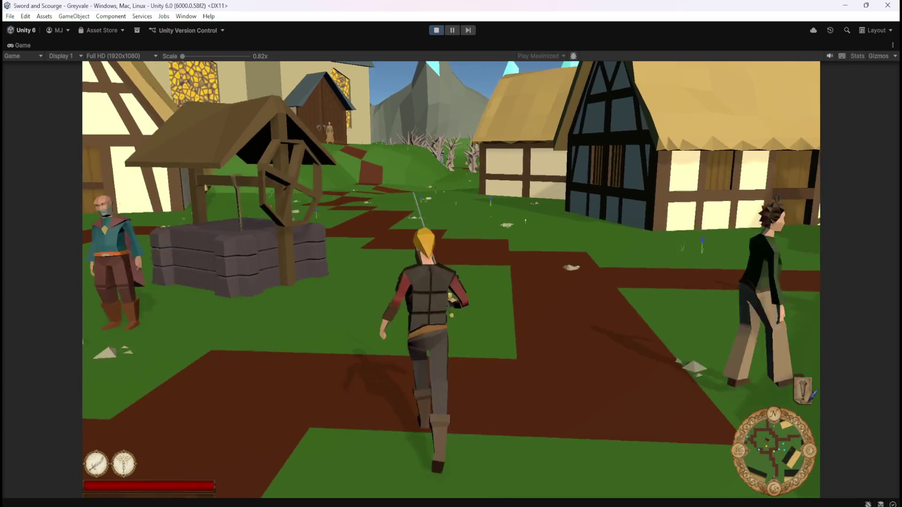
key("w")
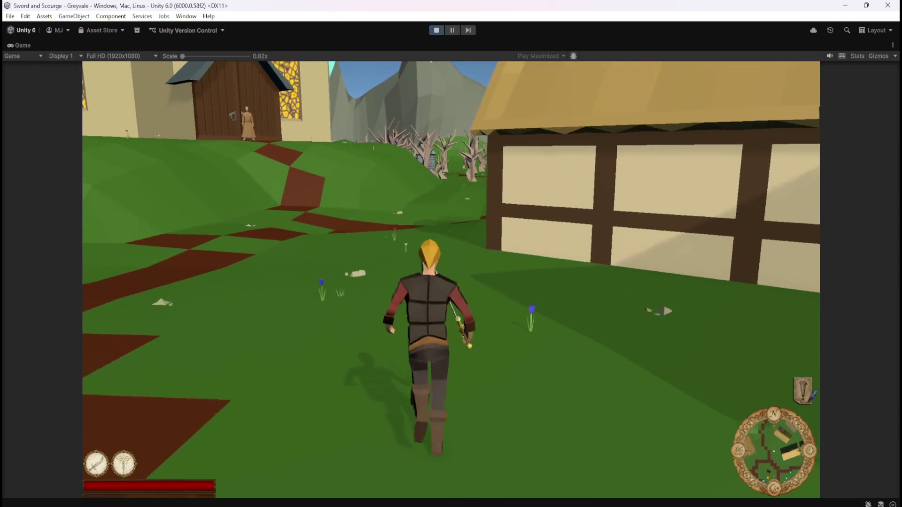
key("w")
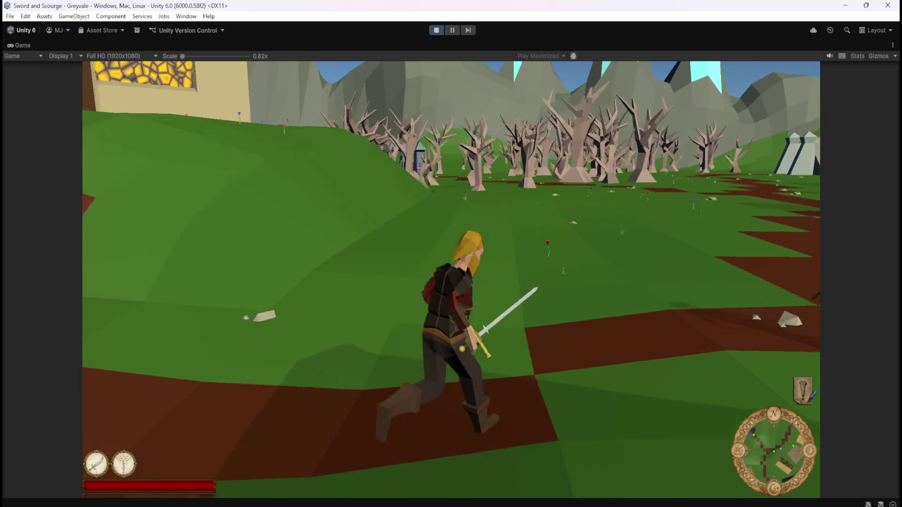
key("w")
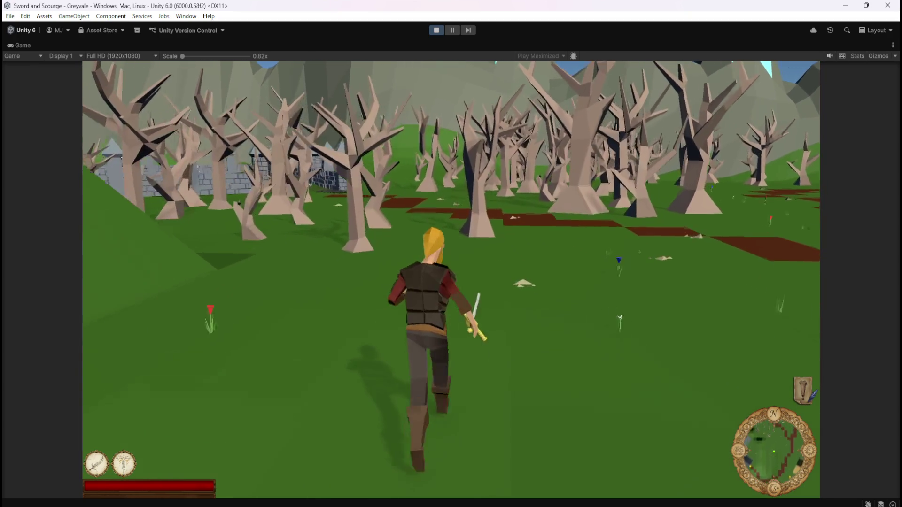
key("w")
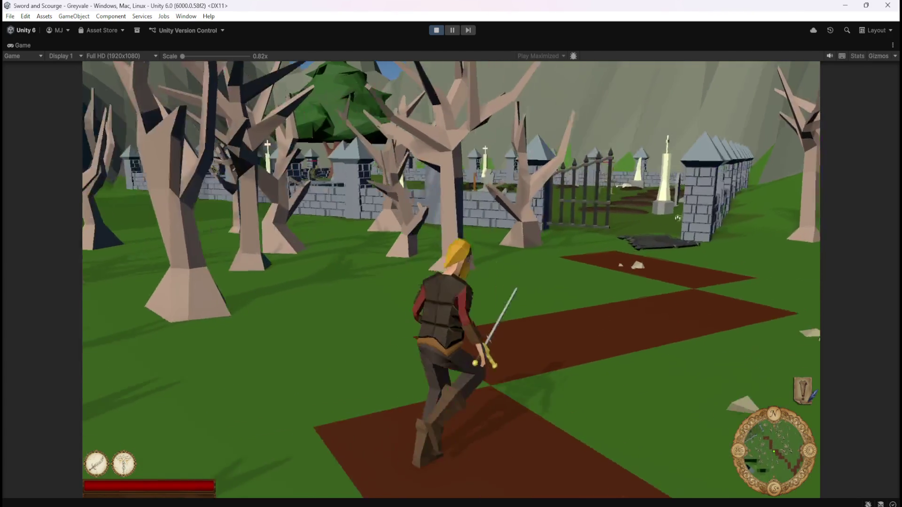
key("w")
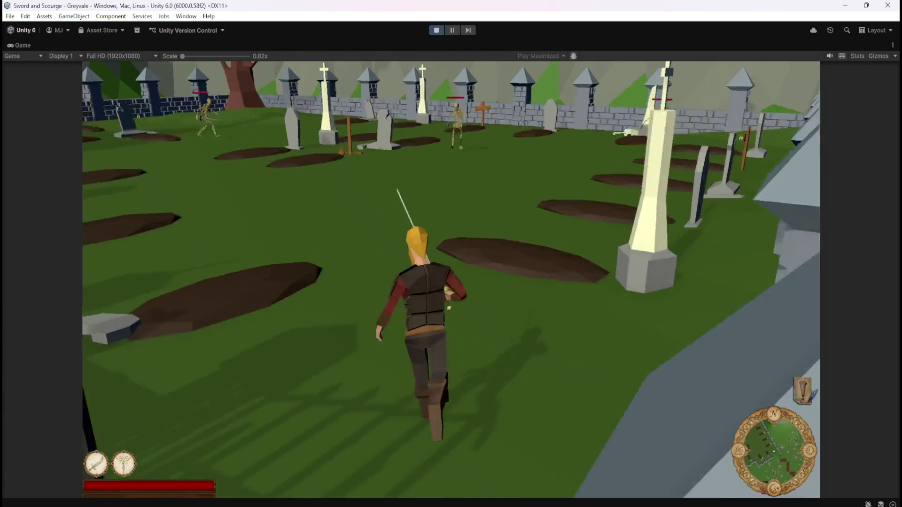
key("w")
left_click(256, 84)
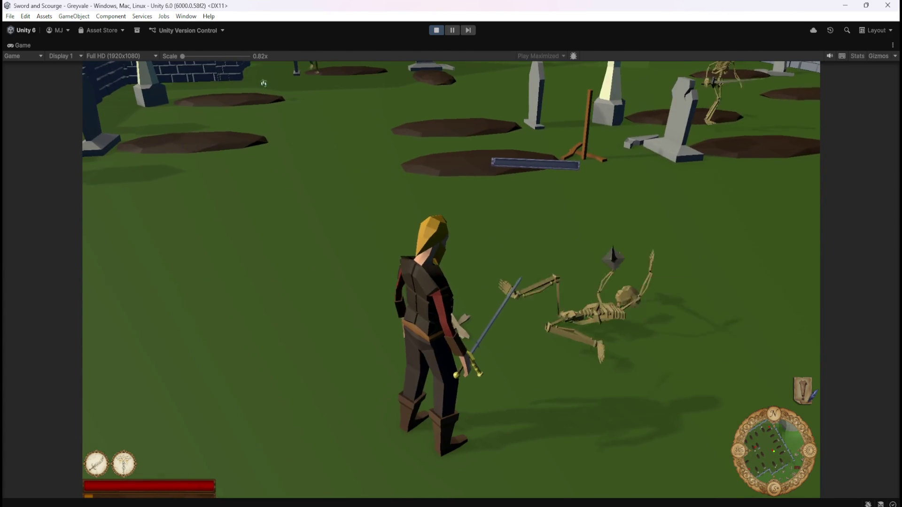
Kill two more skeletons in the graveyard.
key("s")
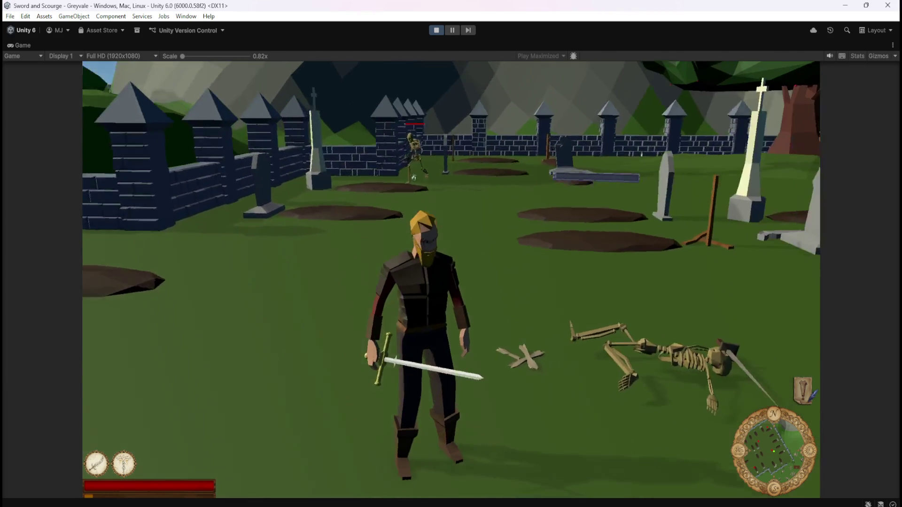
key("w")
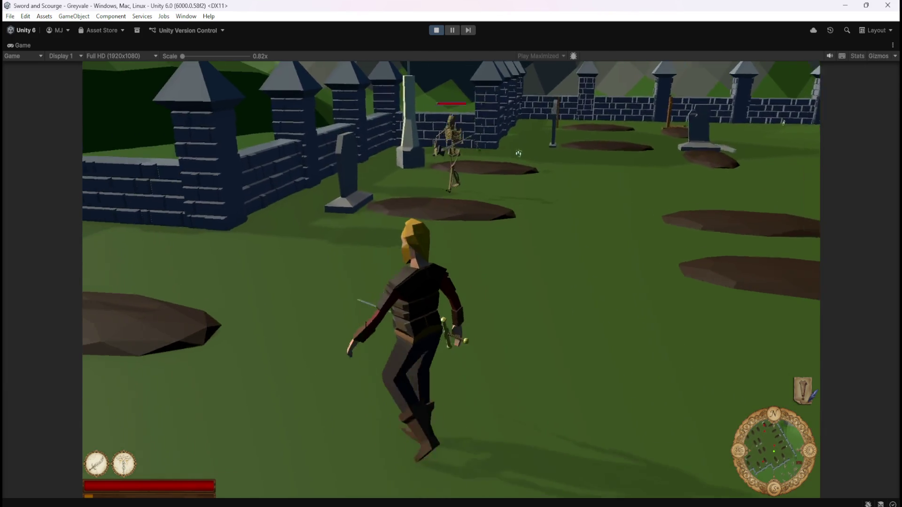
left_click(525, 164)
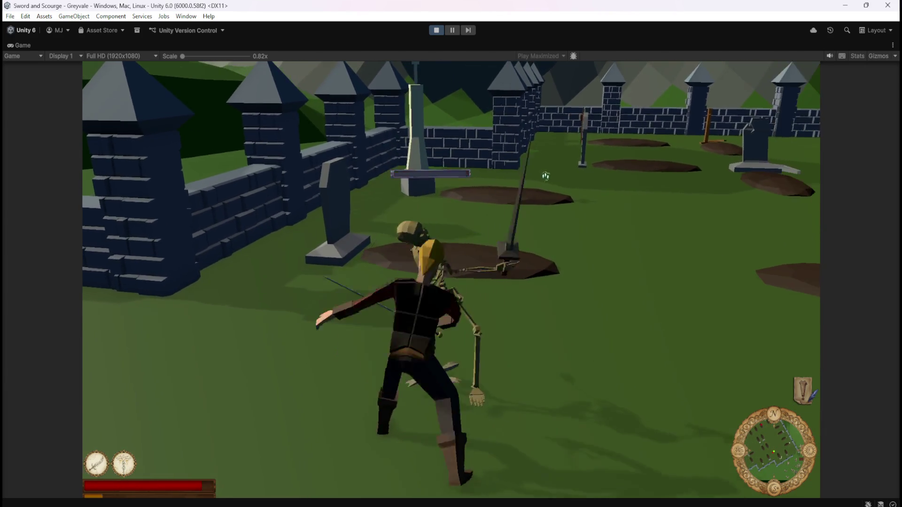
left_click(545, 176)
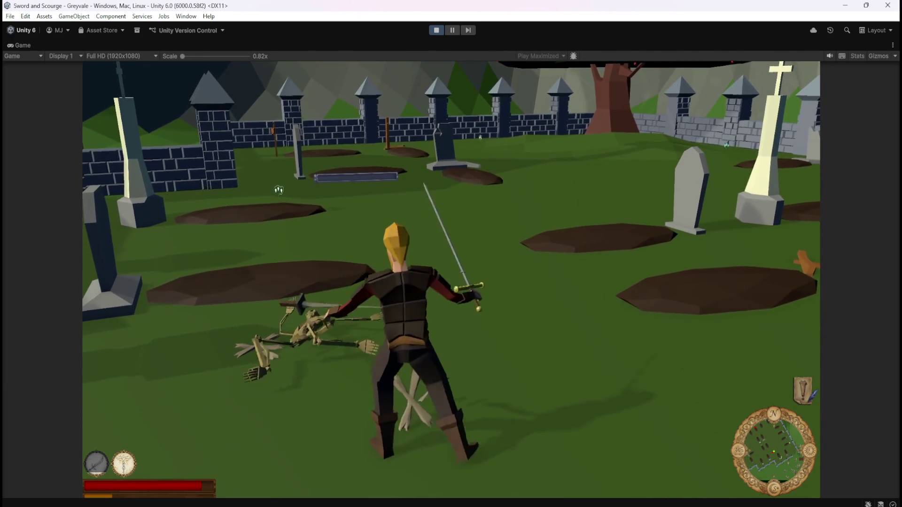
key("s")
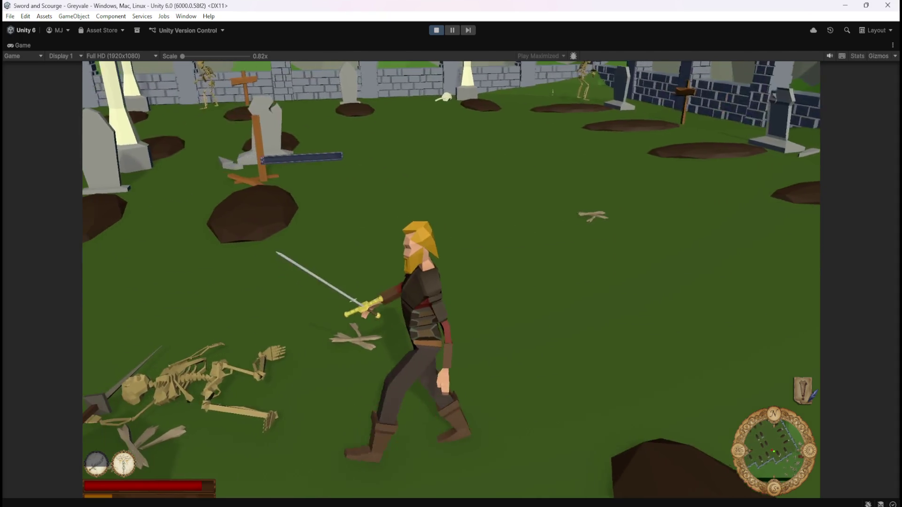
key("w")
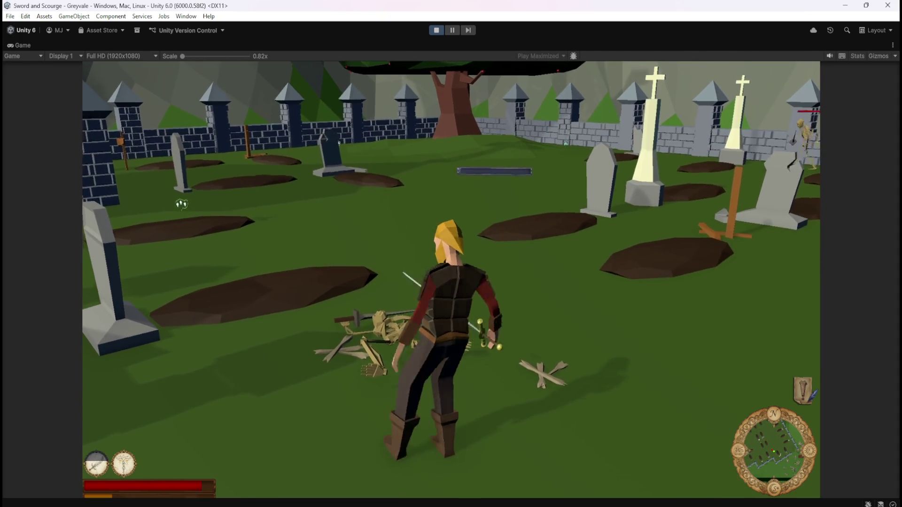
key("w")
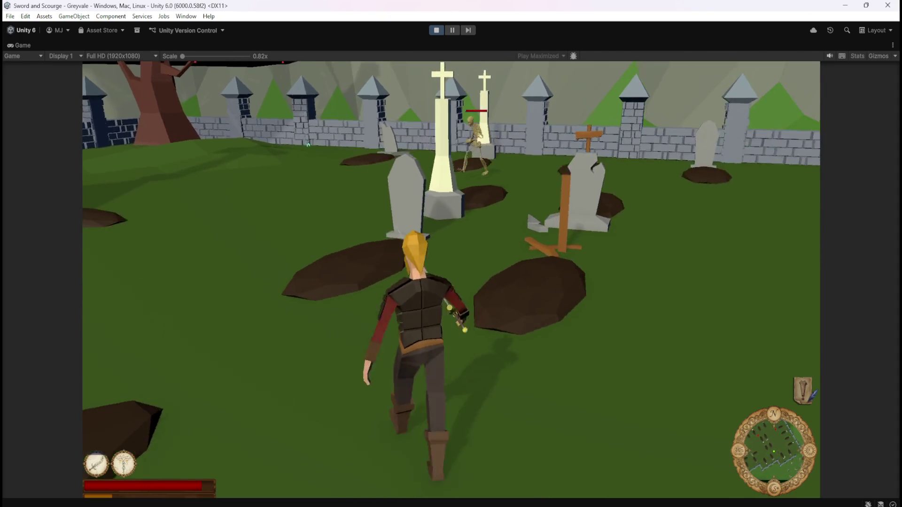
key("w")
left_click(795, 143)
Roam the graveyard, heal to full health, then pause and exit play mode.
key("w")
key("w")
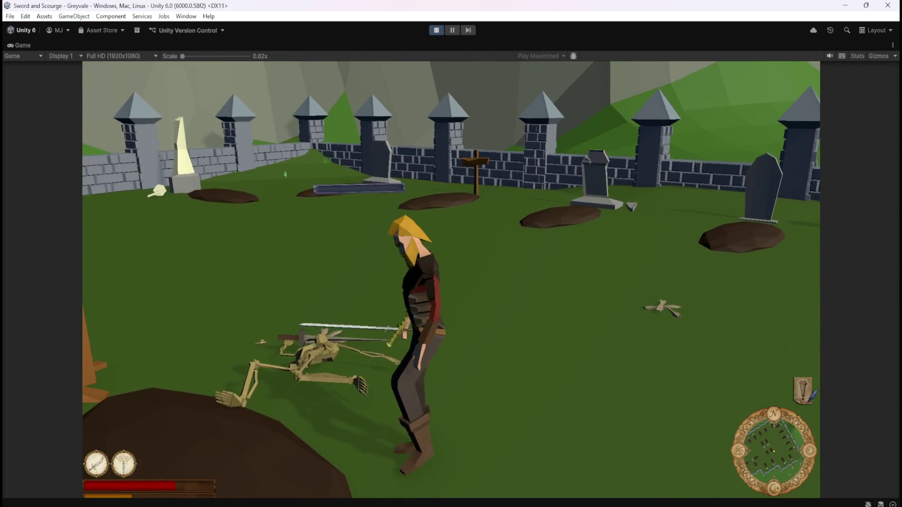
key("a")
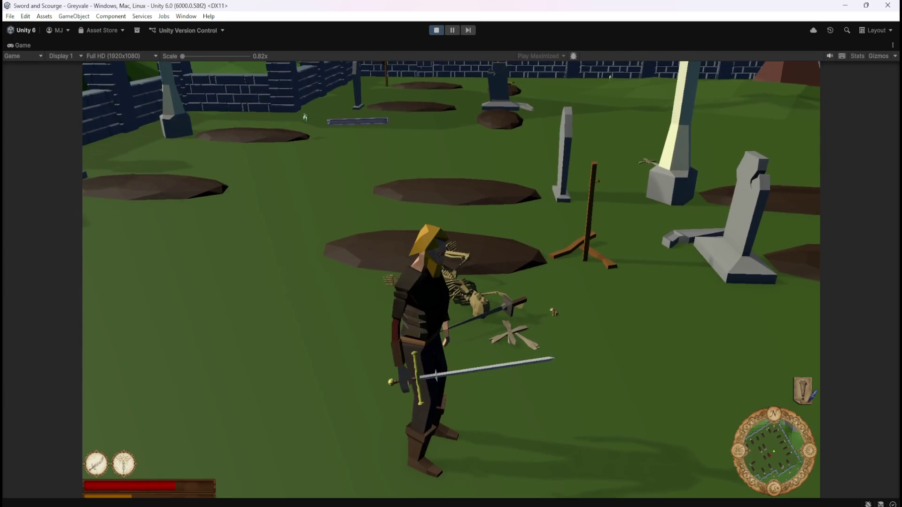
key("w")
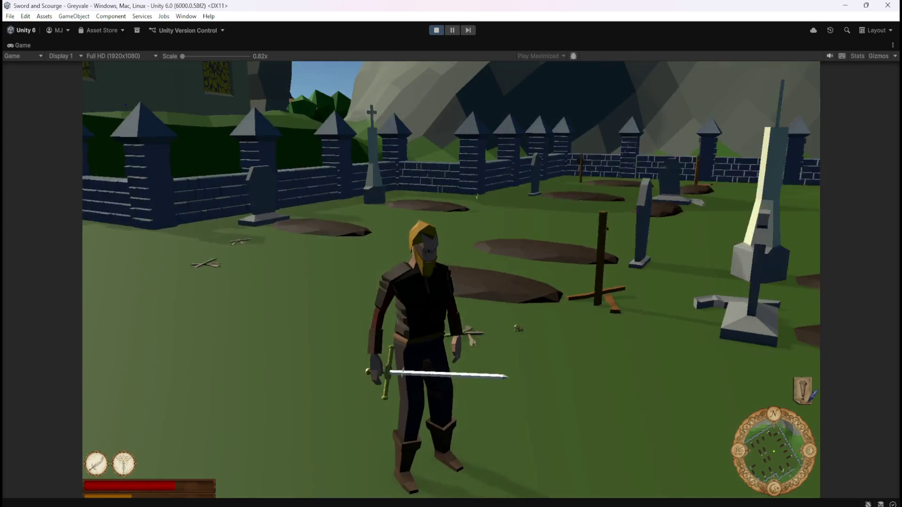
key("w")
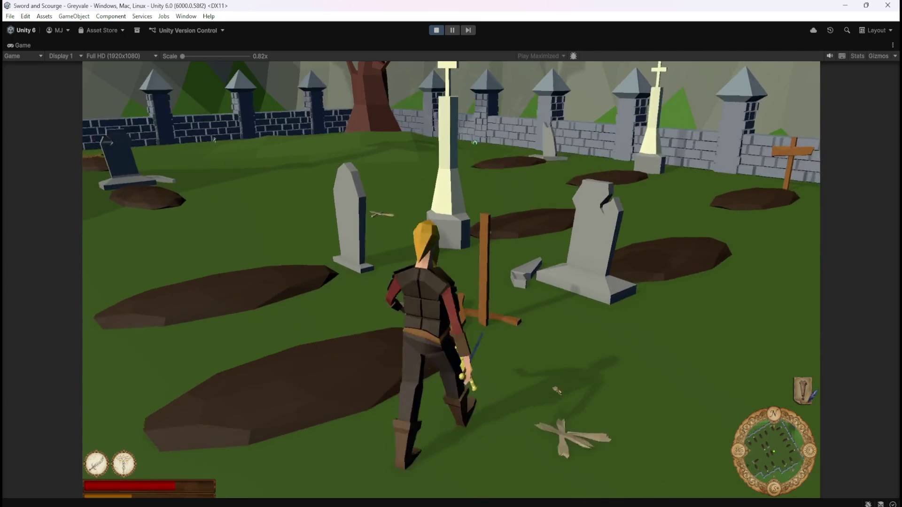
key("s")
key("q")
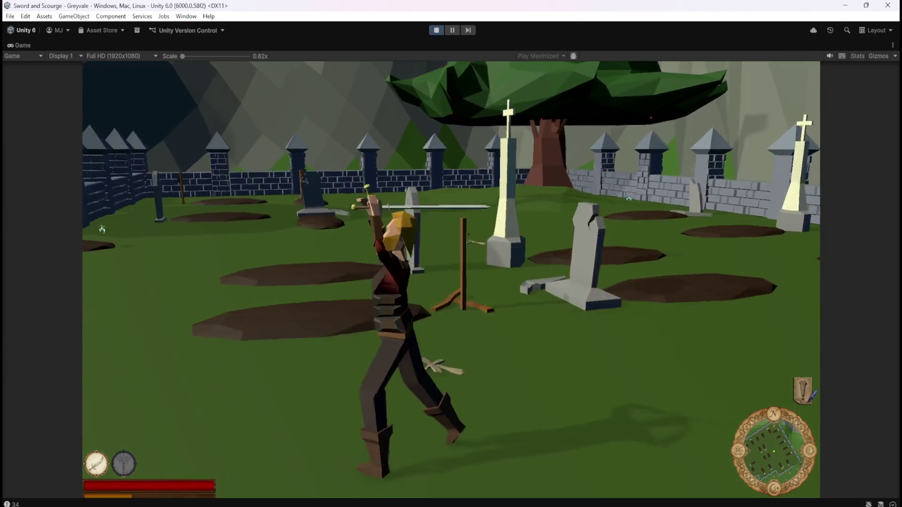
key("w")
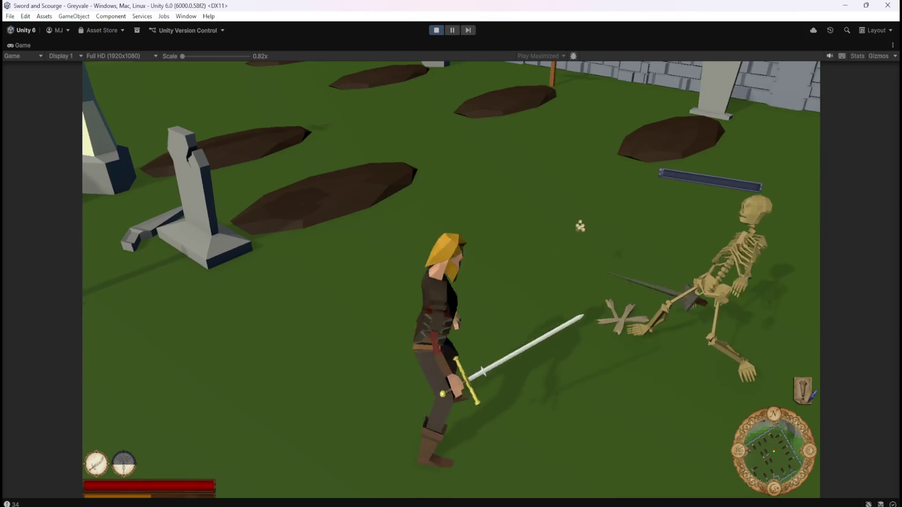
key("w")
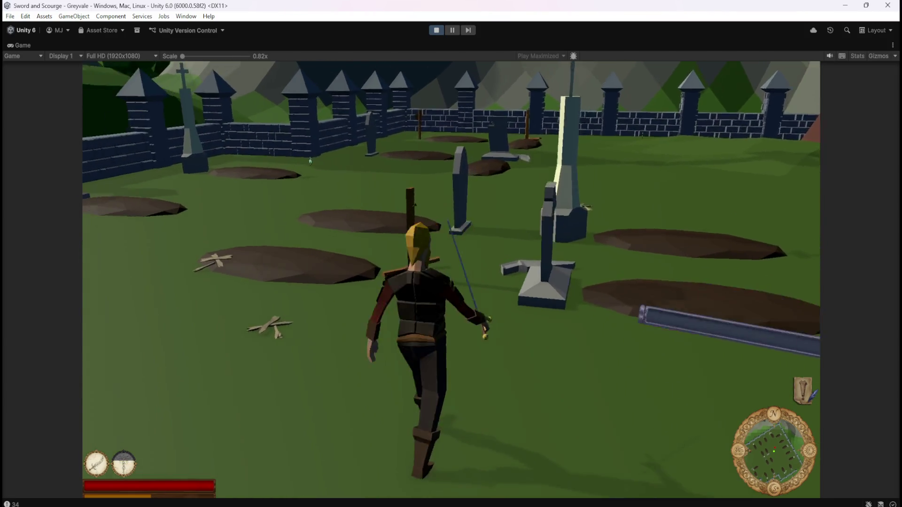
key("w")
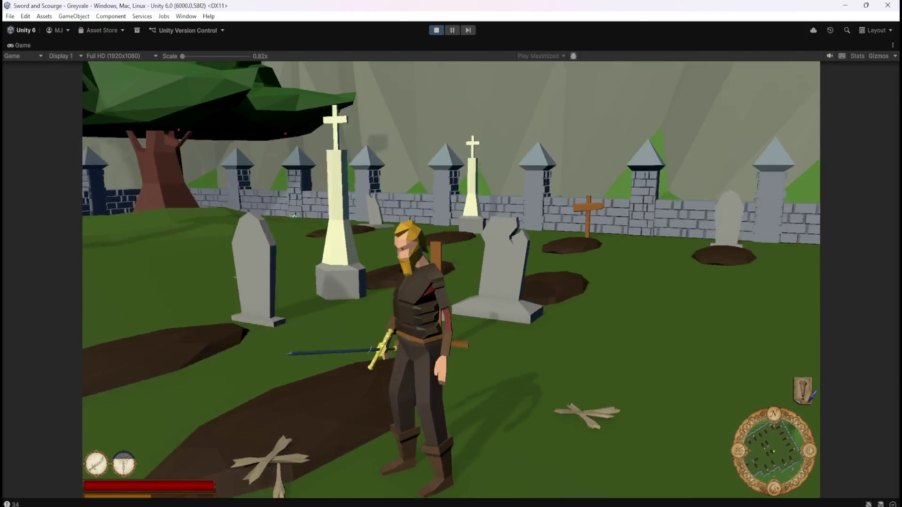
key("Escape")
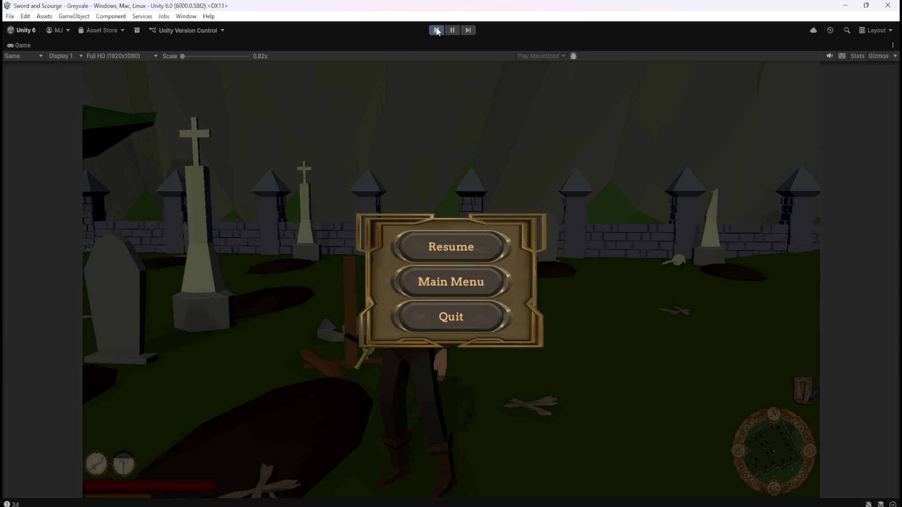
left_click(435, 30)
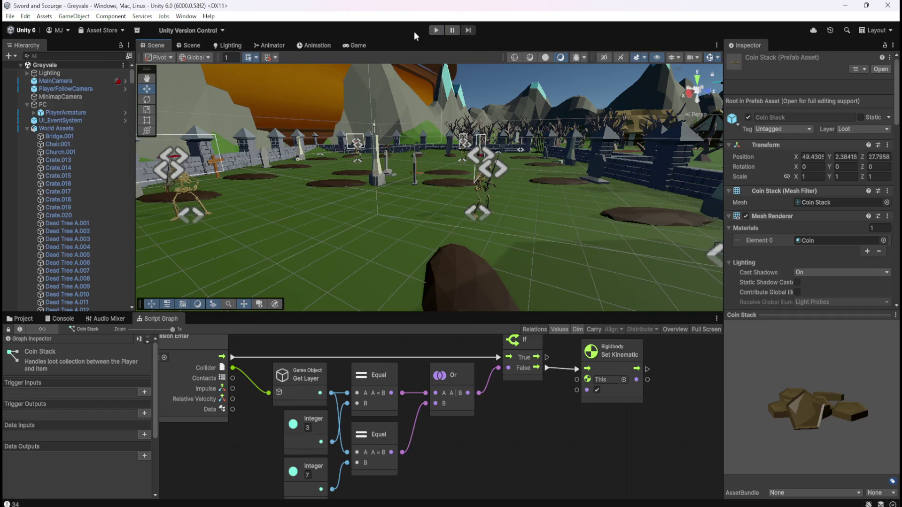
Switch to the Game view and set play mode to run focused instead of maximized.
left_click(358, 45)
left_click(534, 57)
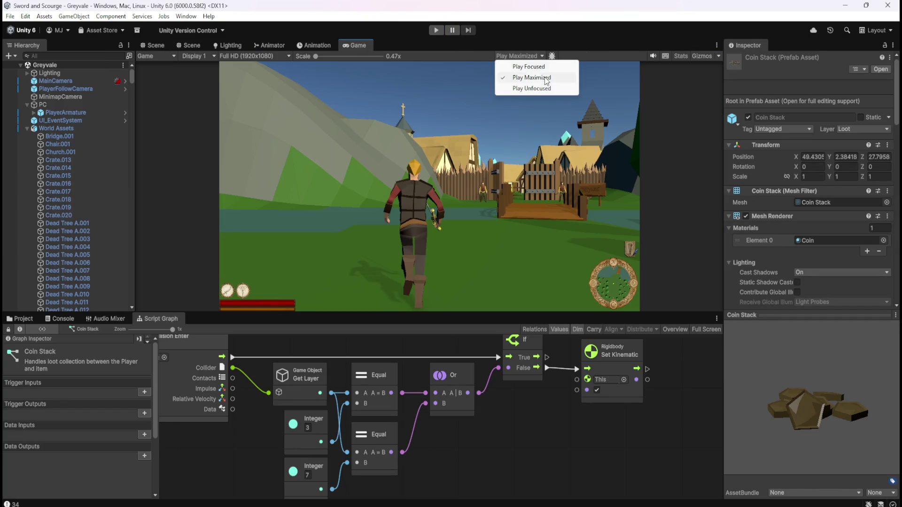
left_click(544, 68)
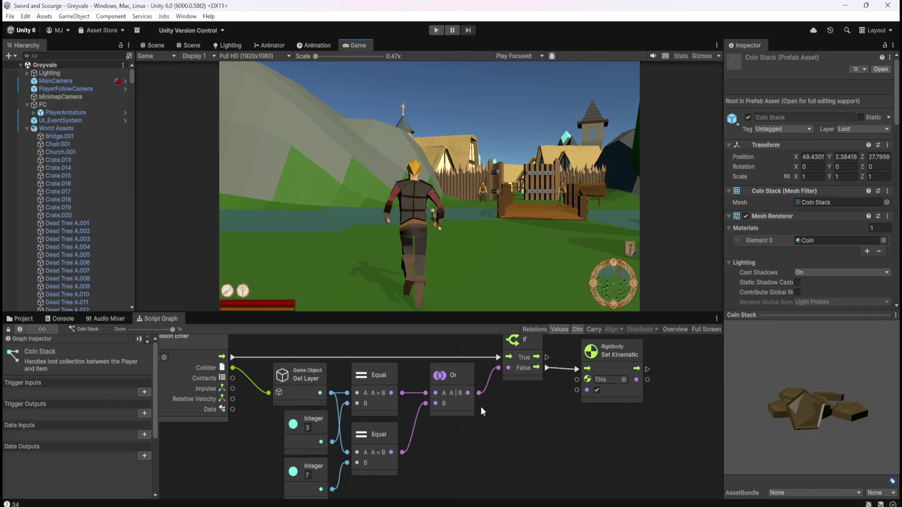
Scroll the Inspector to the Coin Stack's Rigidbody and select its 0.9 mass field.
scroll(768, 277, "down", 12)
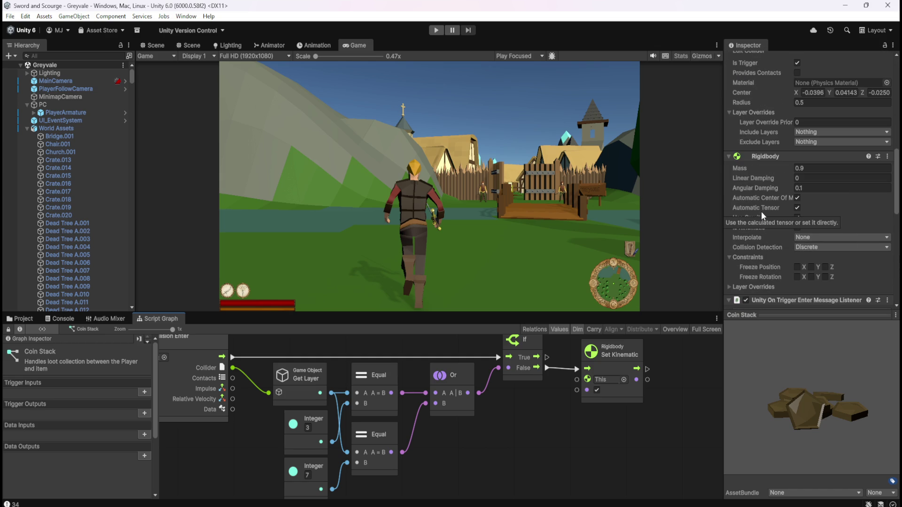
scroll(762, 212, "down", 10)
scroll(768, 173, "down", 5)
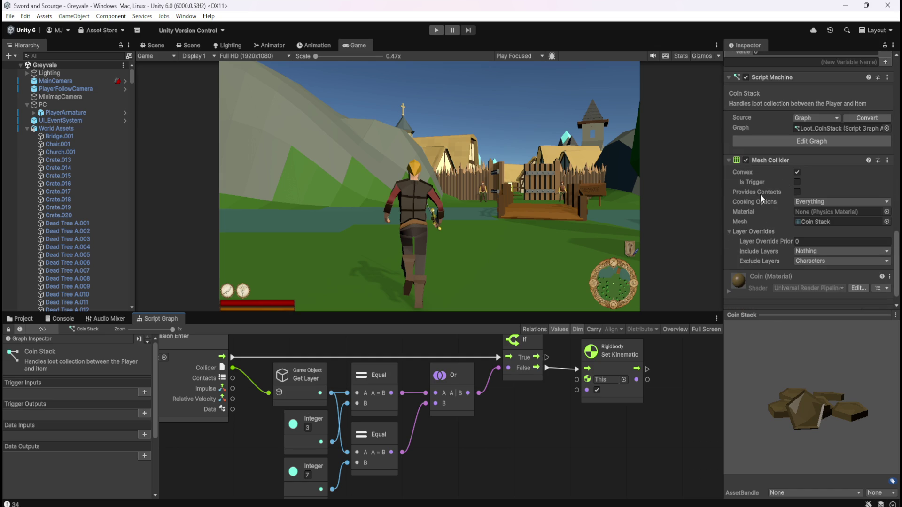
mouse_move(769, 193)
scroll(762, 196, "down", 1)
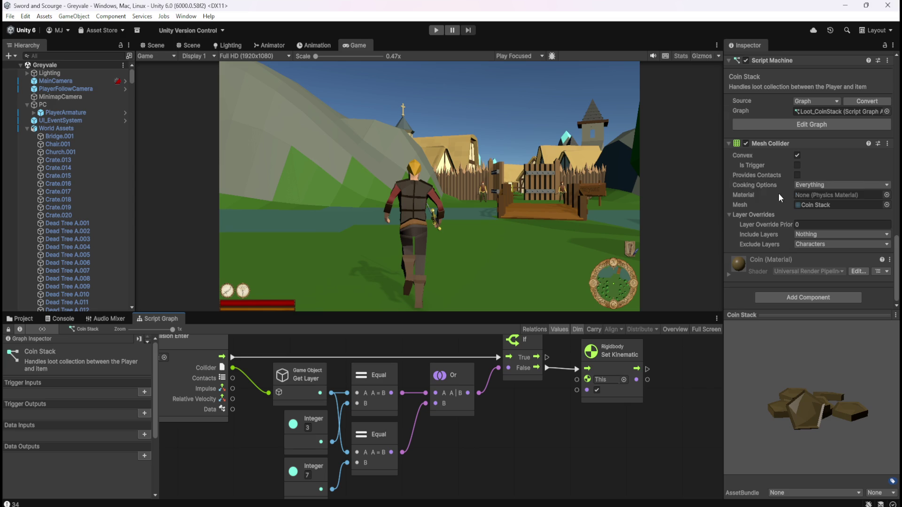
scroll(786, 250, "up", 8)
scroll(789, 253, "up", 3)
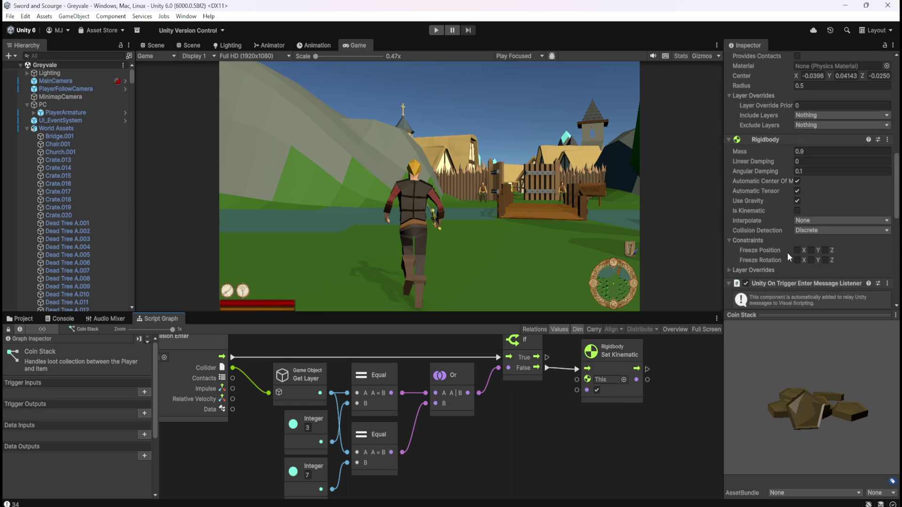
scroll(770, 200, "up", 4)
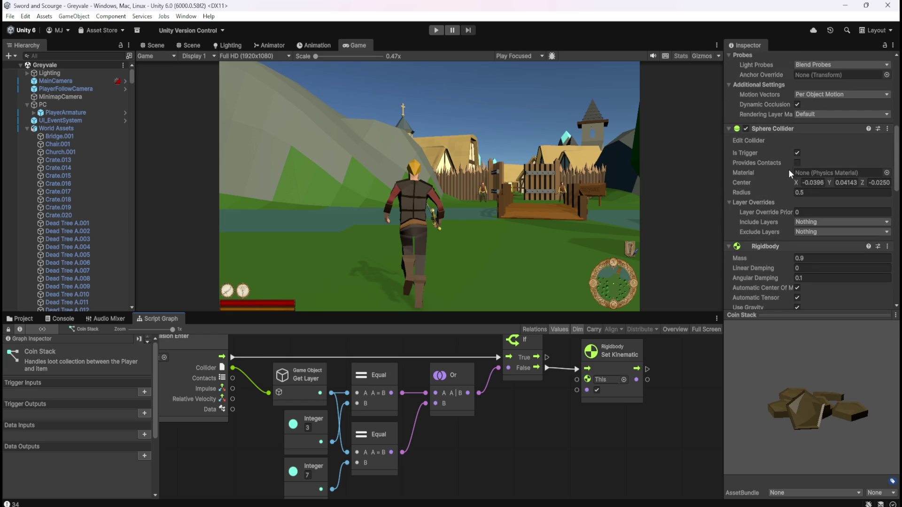
scroll(787, 275, "up", 4)
scroll(760, 205, "down", 5)
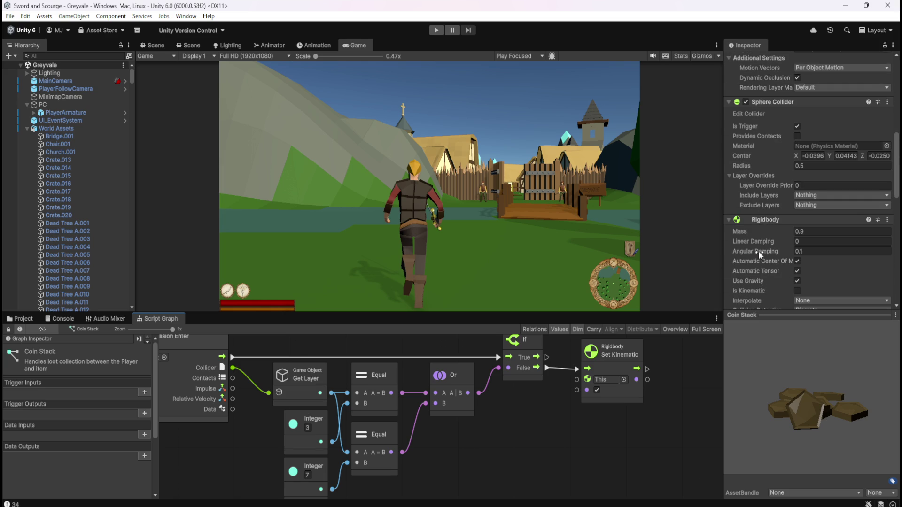
scroll(760, 249, "down", 8)
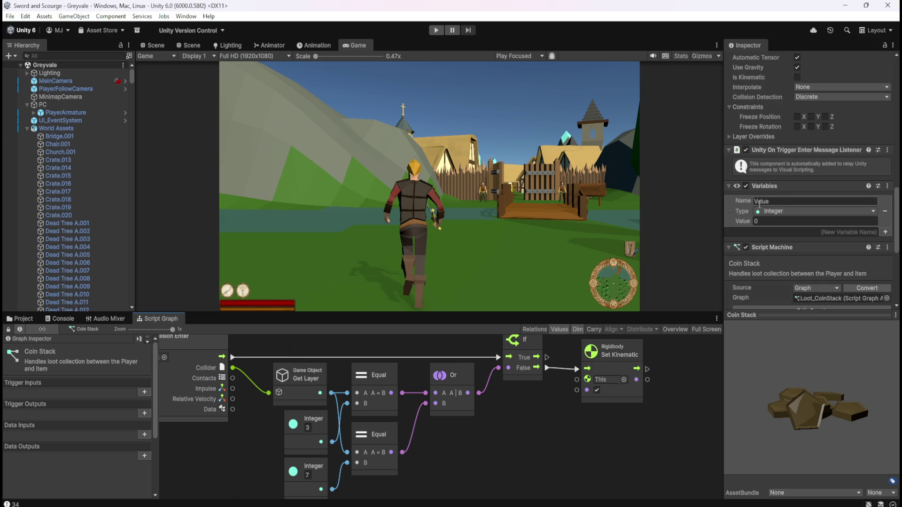
scroll(740, 219, "down", 4)
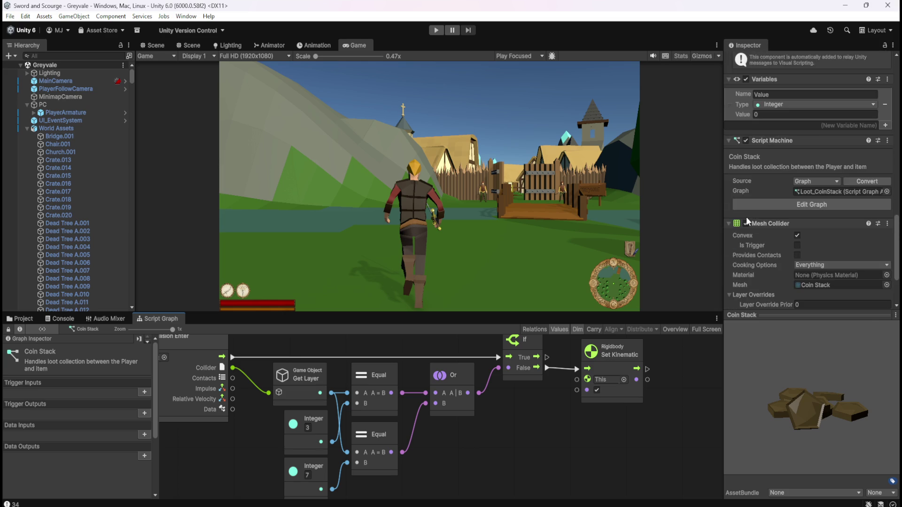
scroll(746, 219, "down", 3)
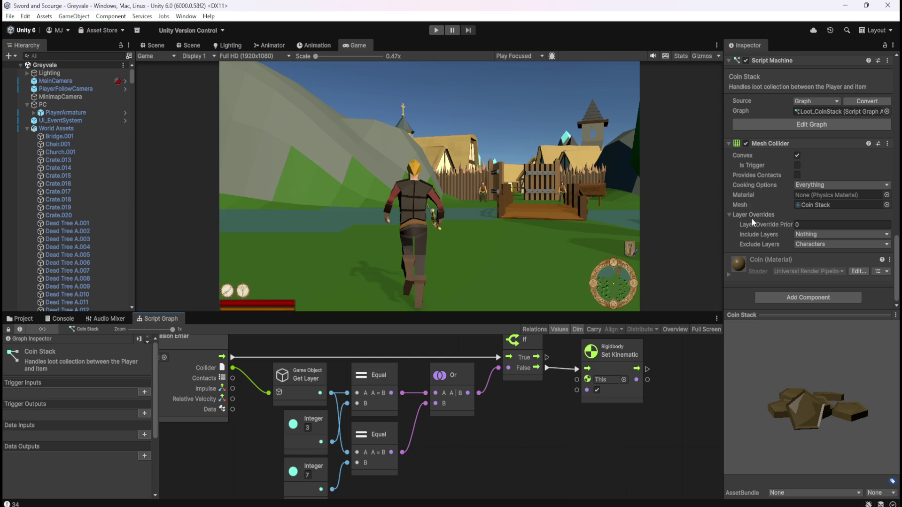
scroll(755, 223, "up", 10)
scroll(760, 227, "up", 5)
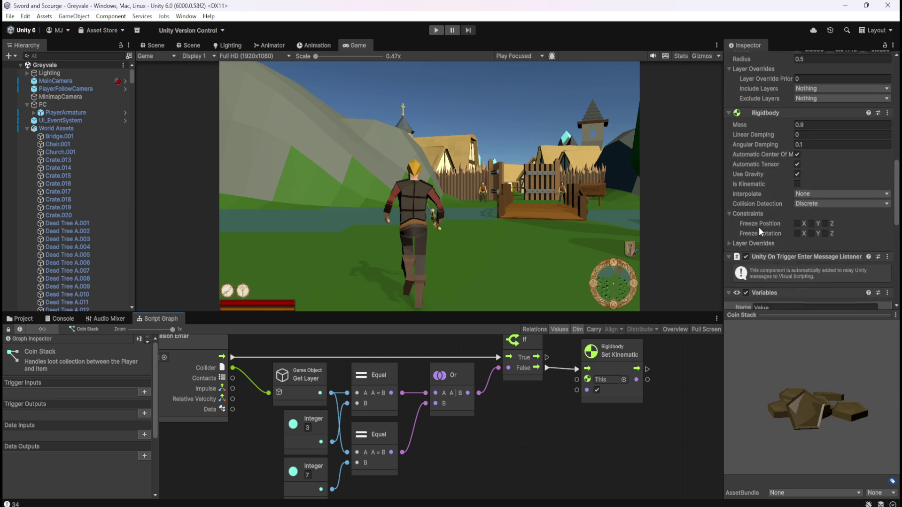
left_click(811, 151)
Change the Coin Stack's Rigidbody mass from 0.9 to 0.5 and enter play mode.
type("0.9")
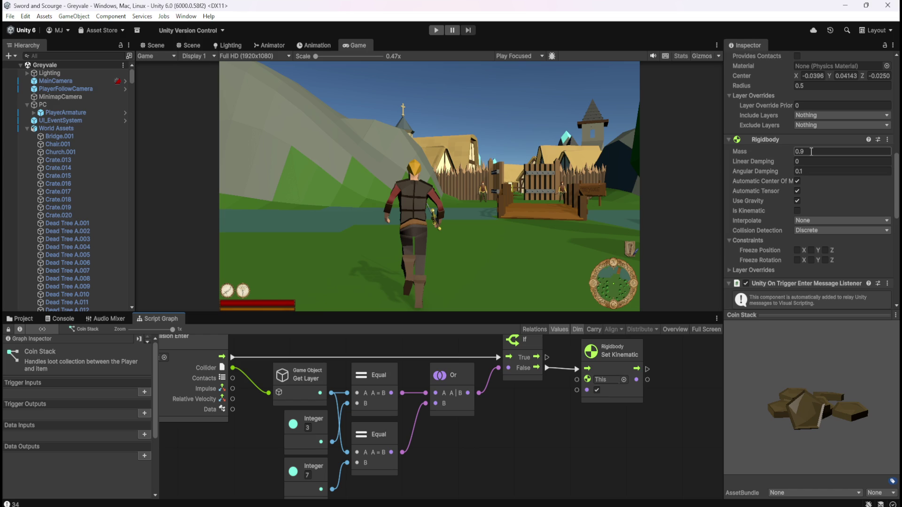
left_click(811, 151)
type("0.5")
left_click(554, 172)
left_click(436, 31)
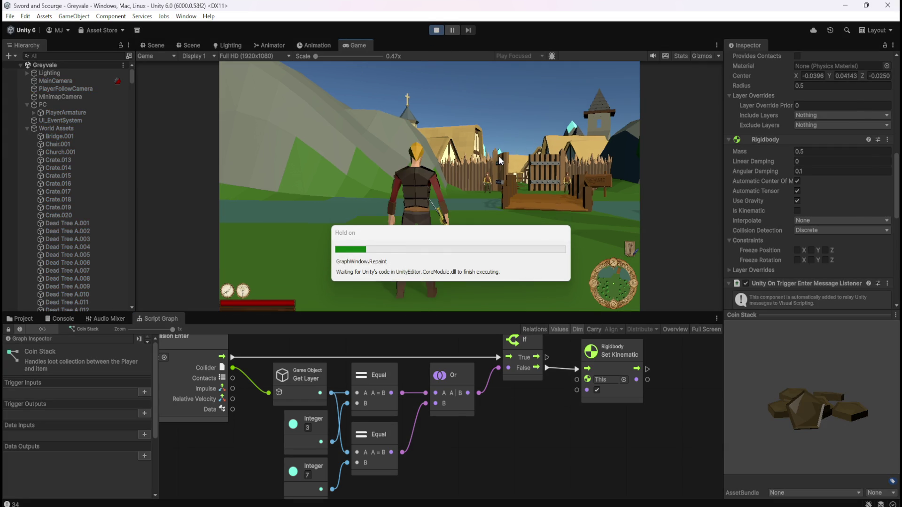
Run the character over the bridge and through the village into the dead-tree forest, then pause.
key("w")
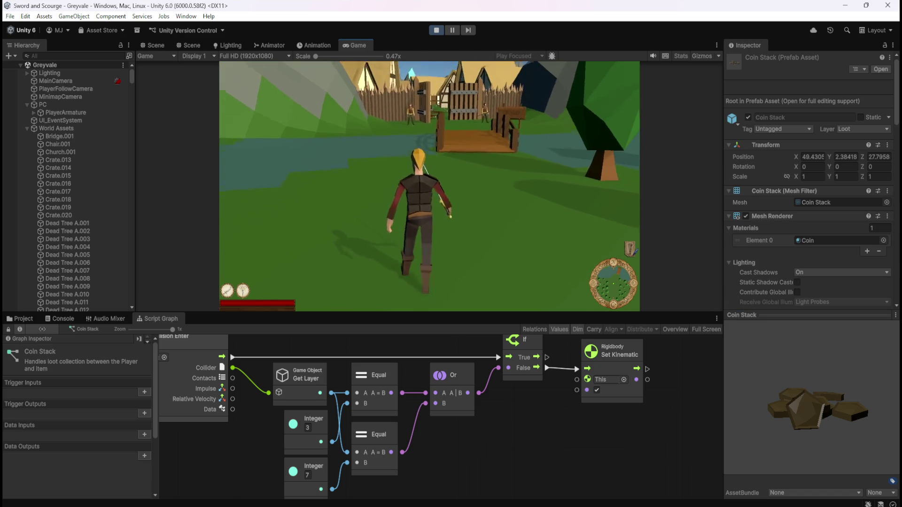
key("w")
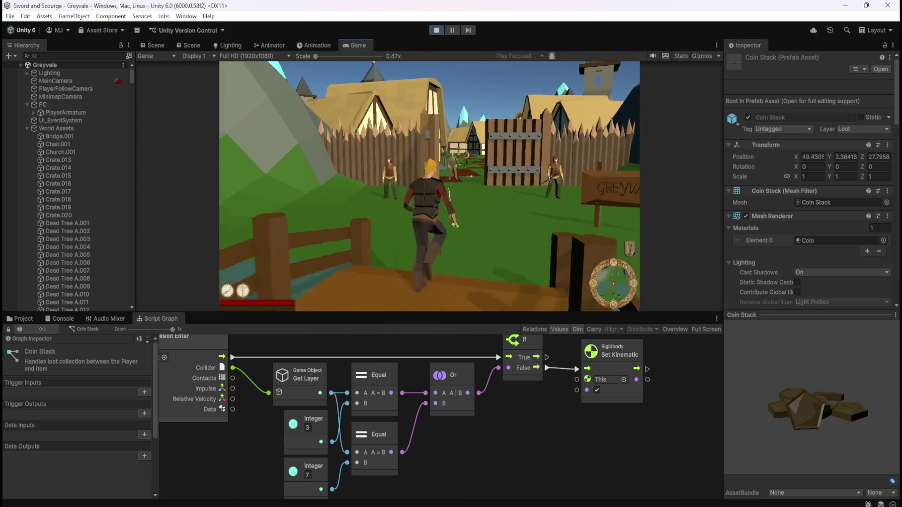
key("w")
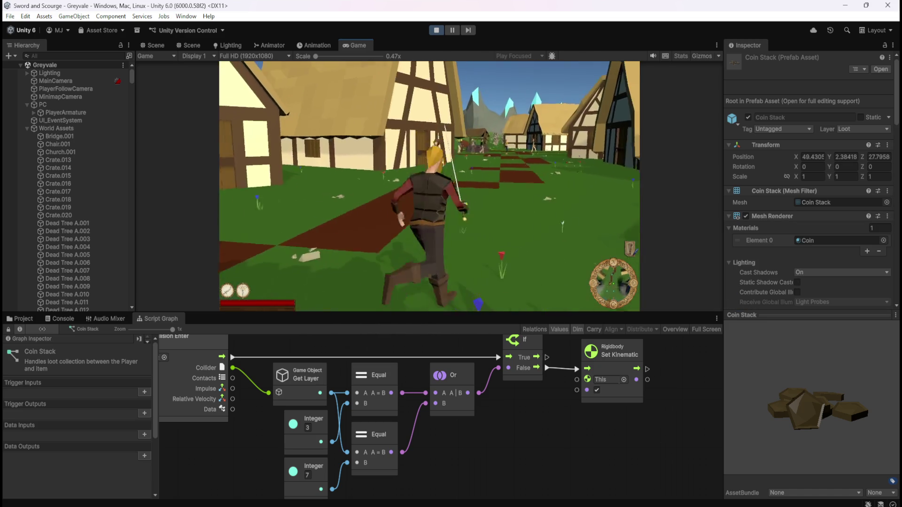
key("w")
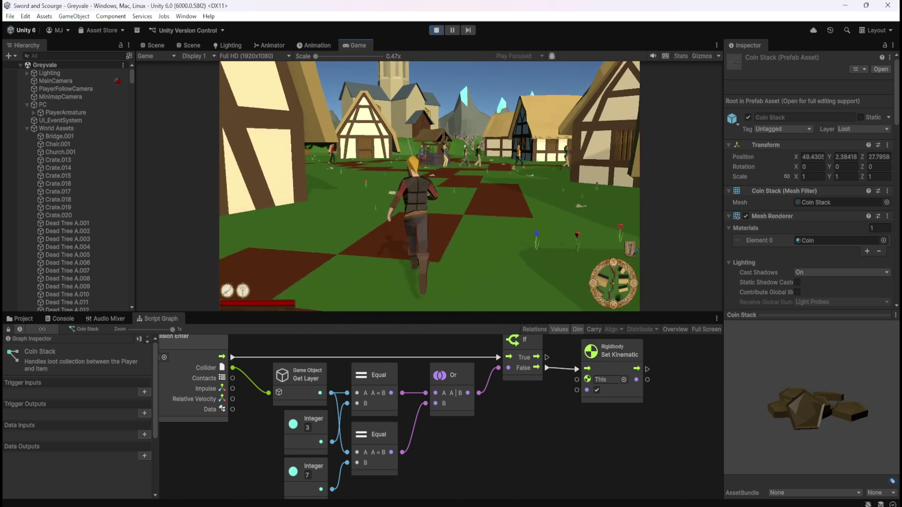
key("w")
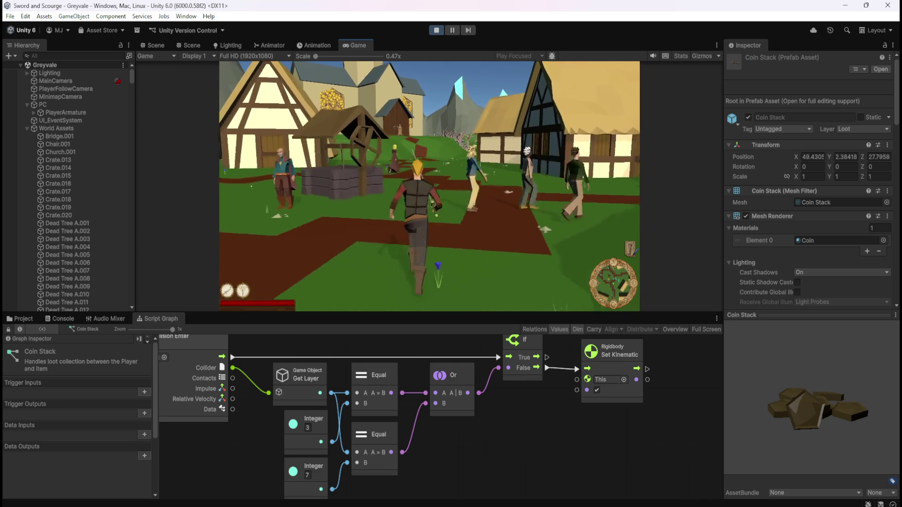
key("w")
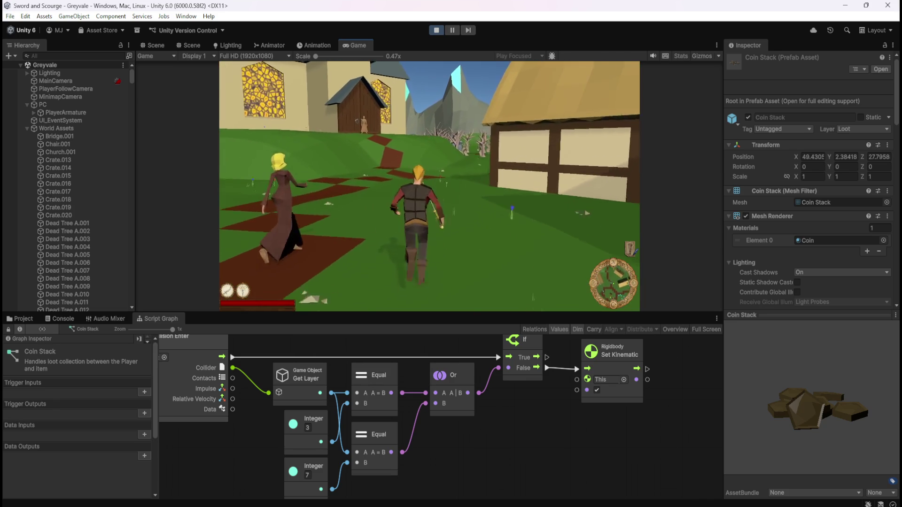
key("w")
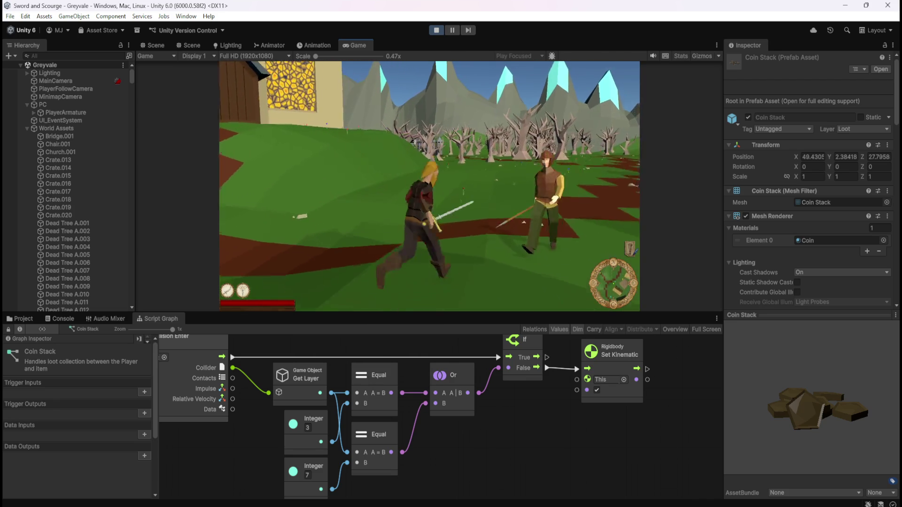
key("w")
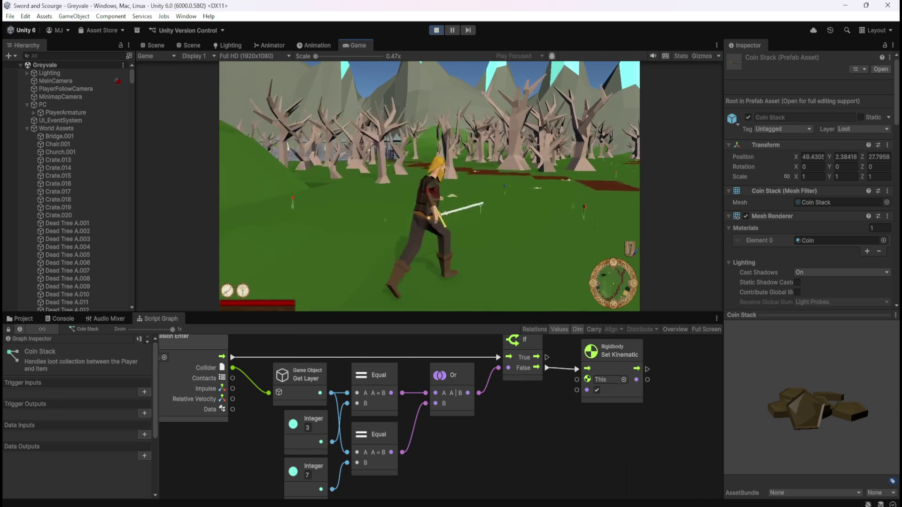
key("w")
key("Escape")
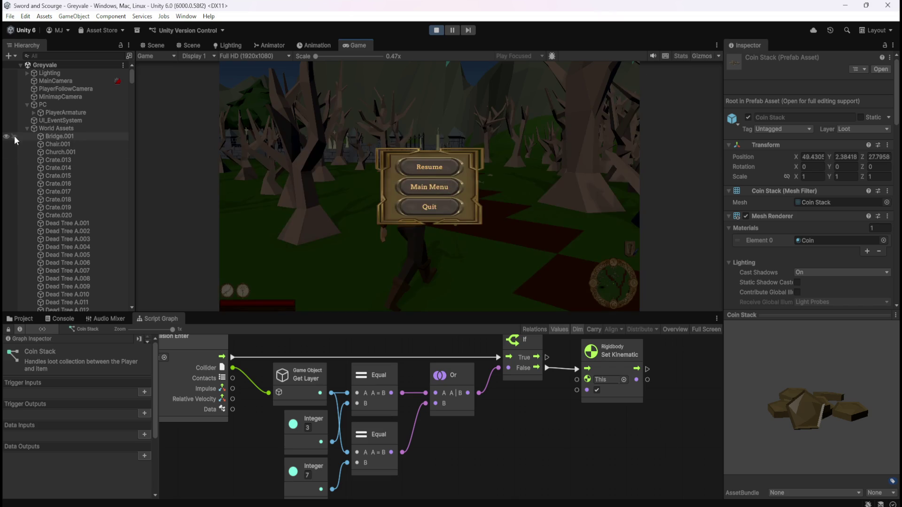
Collapse the World Assets and NPCs groups in the Hierarchy to find LootManager.
left_click(27, 128)
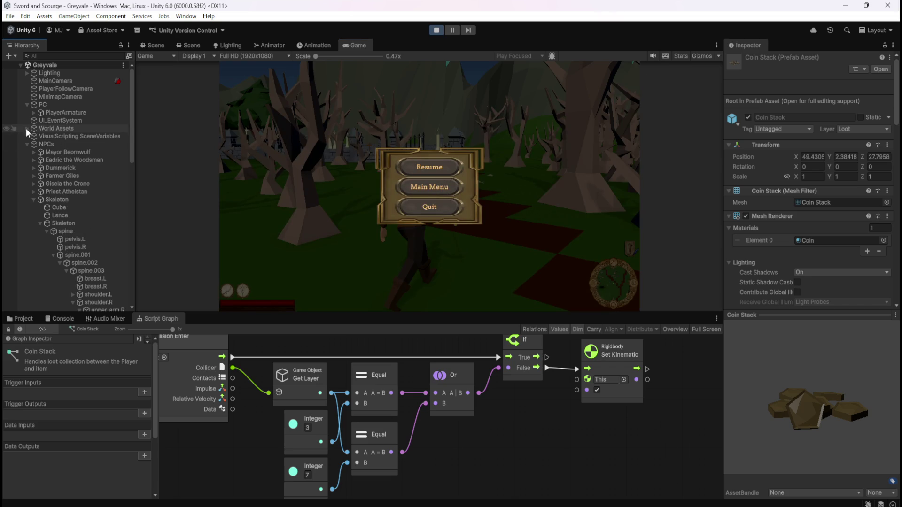
left_click(35, 199)
left_click(35, 198)
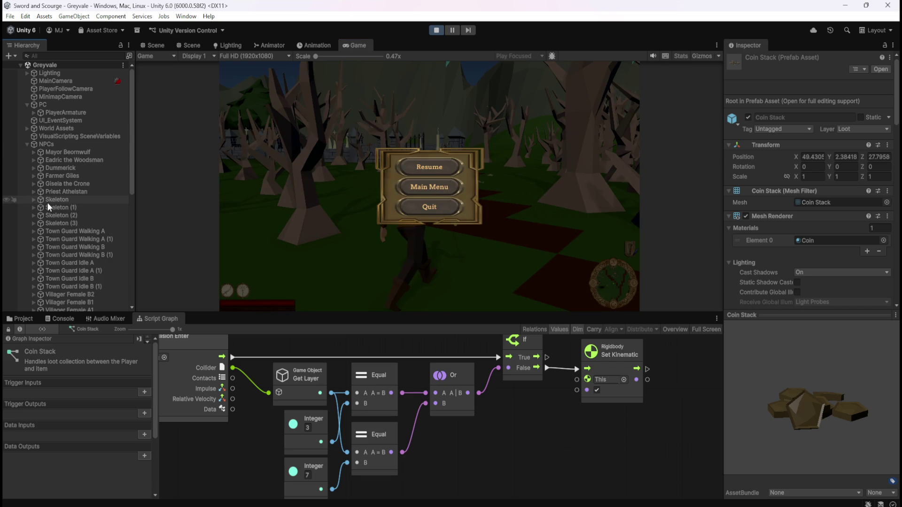
left_click(28, 144)
scroll(56, 250, "down", 1)
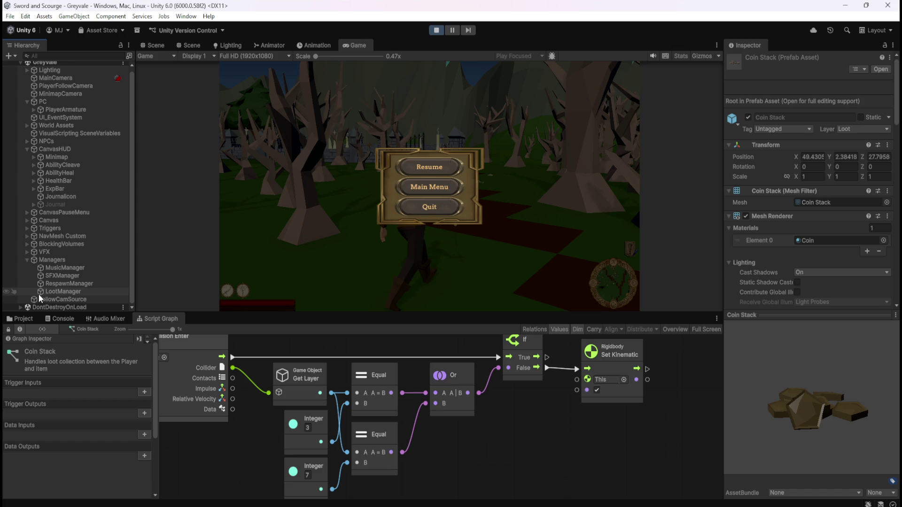
Resume the game, kill skeletons until Bone Stack loot settles, then pause and stop play mode.
left_click(457, 168)
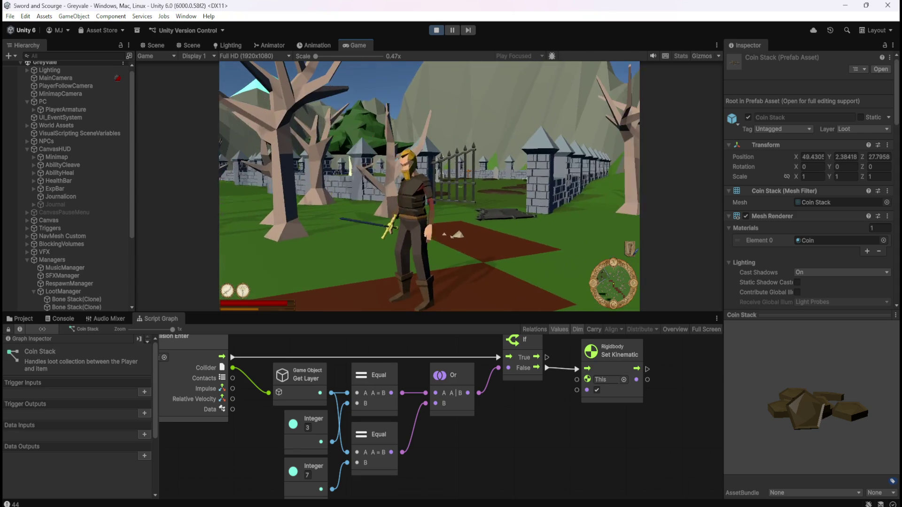
key("Escape")
left_click(439, 30)
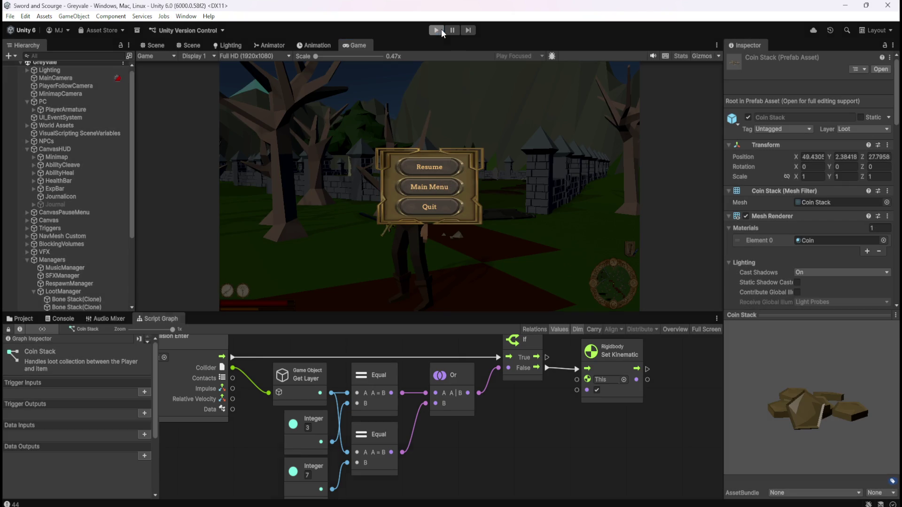
Change the Coin Stack's Rigidbody mass from 0.5 to 0.7.
scroll(772, 284, "down", 5)
scroll(775, 240, "down", 4)
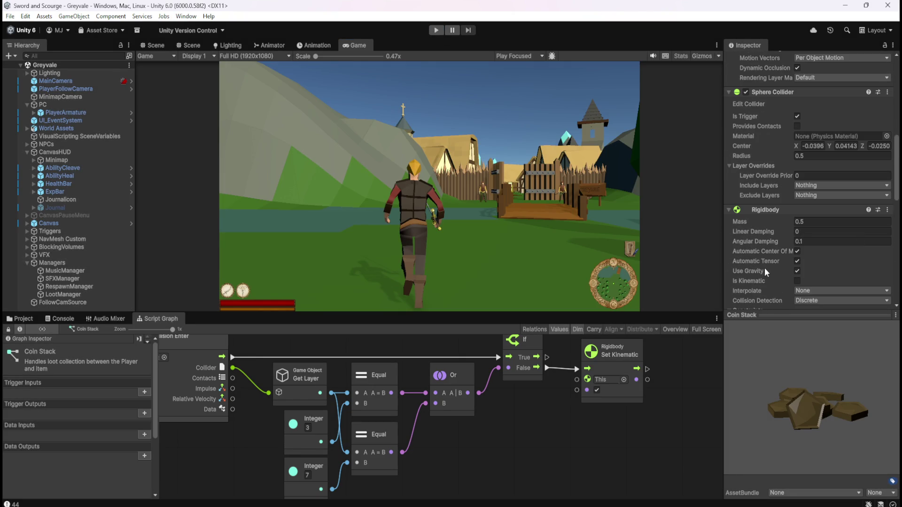
left_click(811, 221)
type("0.7")
Check Collision Detection stays on Discrete, then show the Loot prefabs folder.
scroll(776, 281, "down", 3)
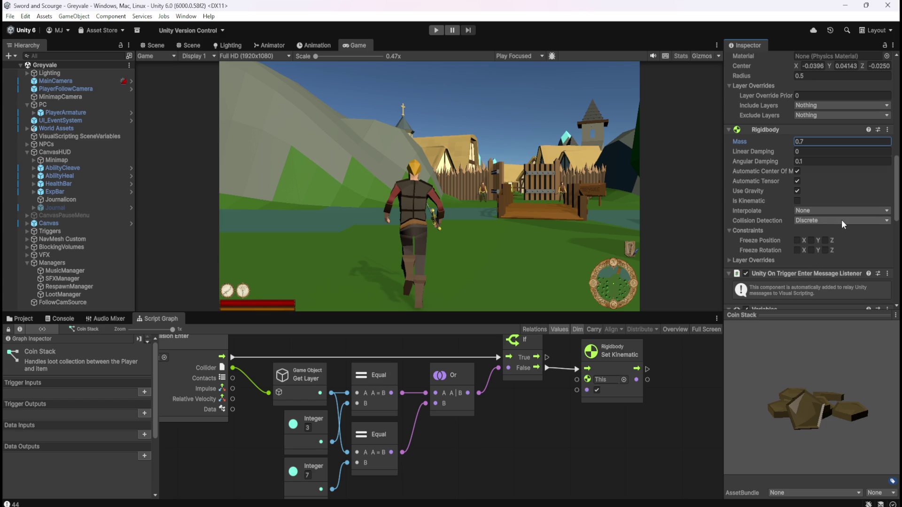
left_click(797, 221)
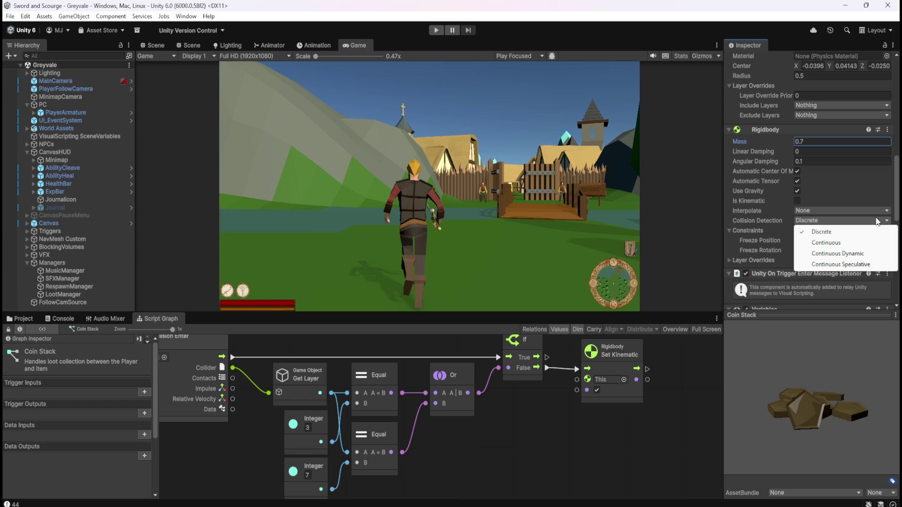
left_click(896, 214)
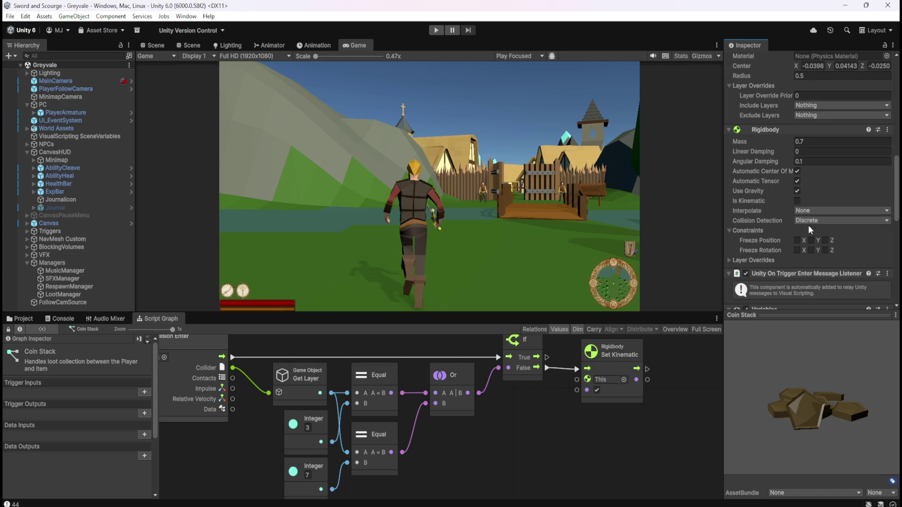
scroll(777, 224, "down", 10)
scroll(776, 216, "up", 4)
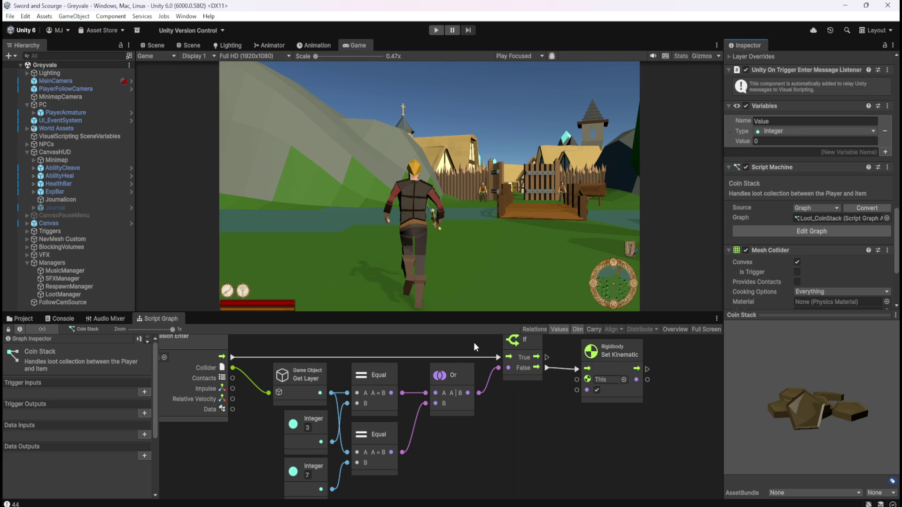
scroll(759, 228, "up", 5)
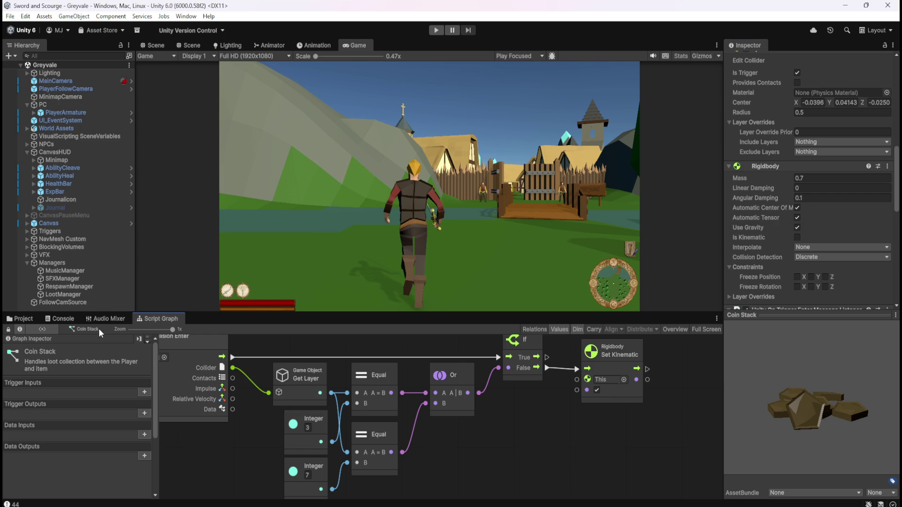
left_click(22, 319)
Set the Bone Stack and Gem Blood Ruby prefabs' Rigidbody mass to 0.7.
double_click(126, 366)
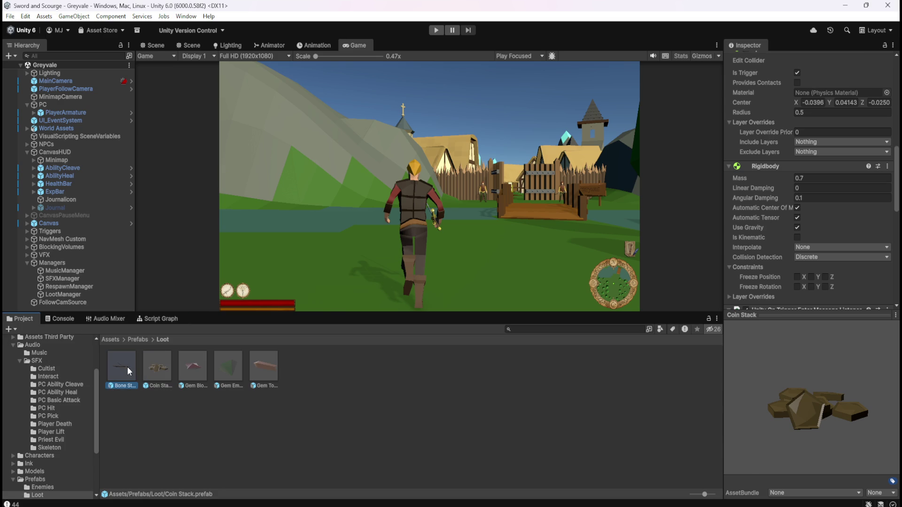
left_click(827, 207)
type("0.7")
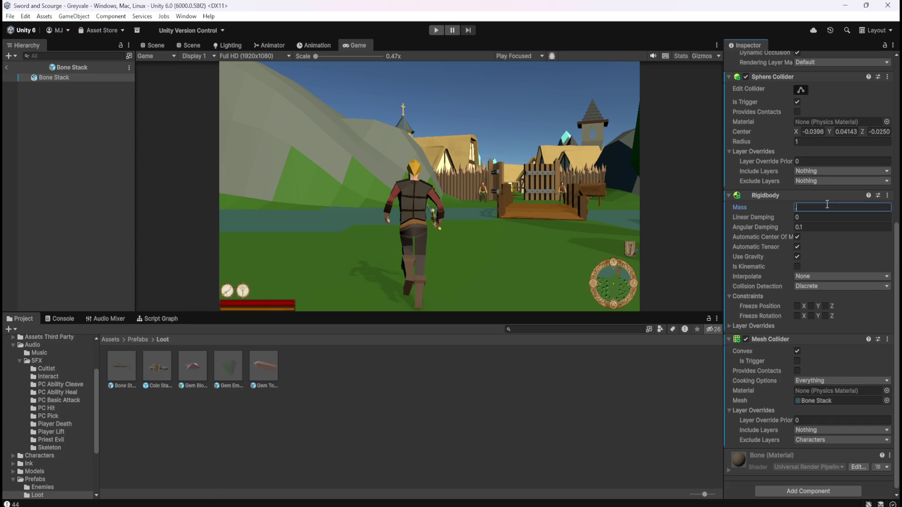
double_click(193, 366)
left_click(854, 207)
type("0.7")
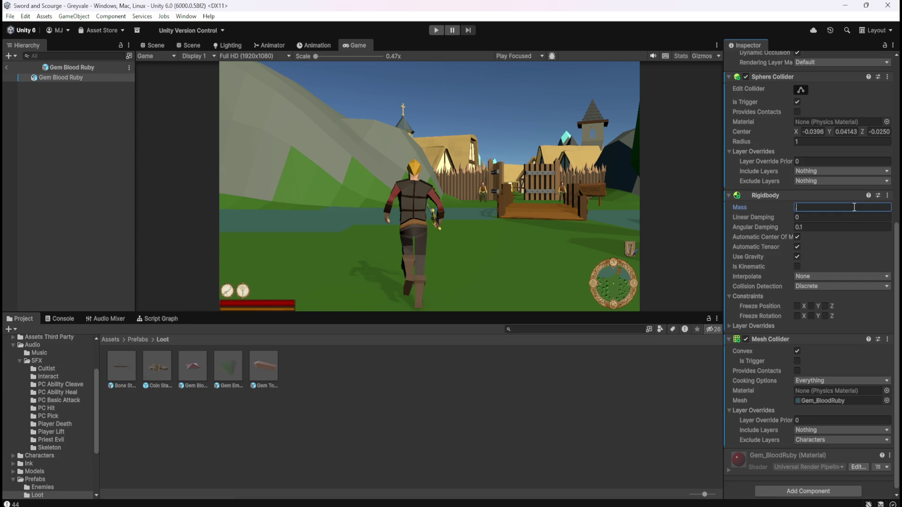
Set the Gem Emerald and Gem Topaz prefabs' Rigidbody mass to 0.7.
left_click(228, 367)
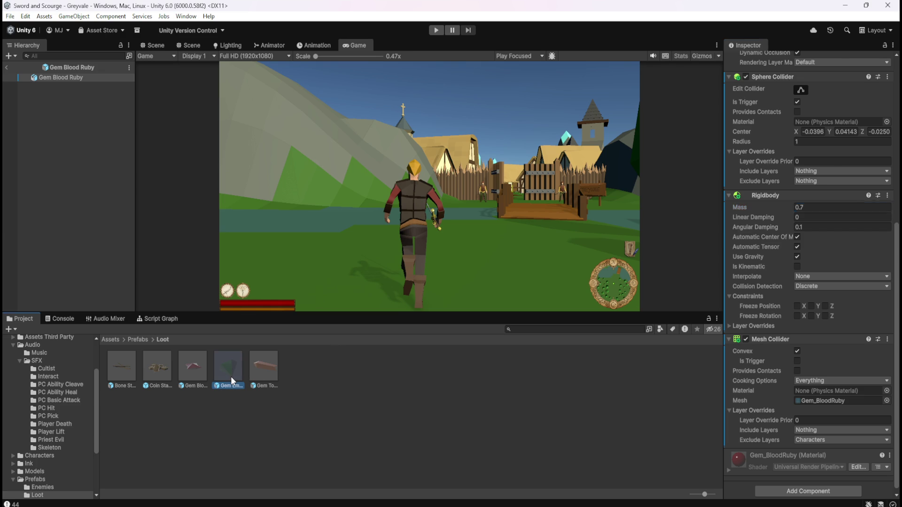
left_click(827, 249)
type("0.7")
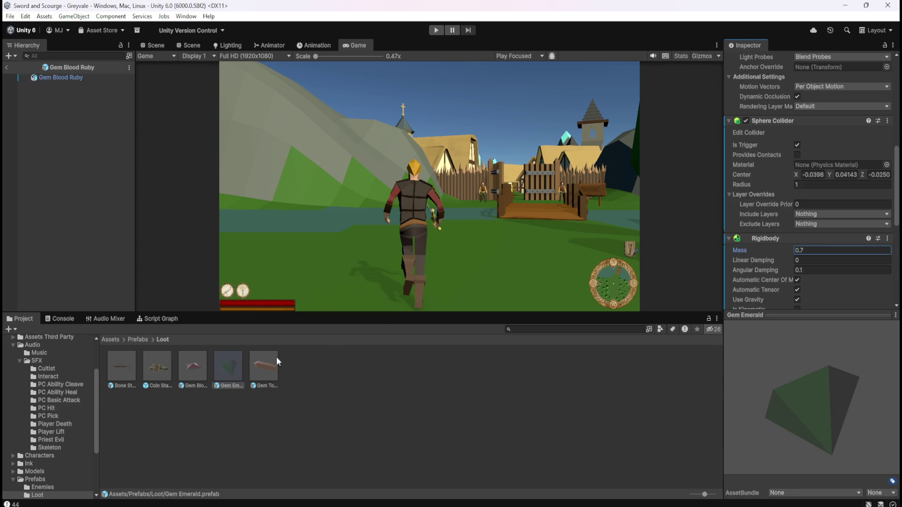
left_click(276, 363)
left_click(829, 251)
key("BackSpace")
type("0.7")
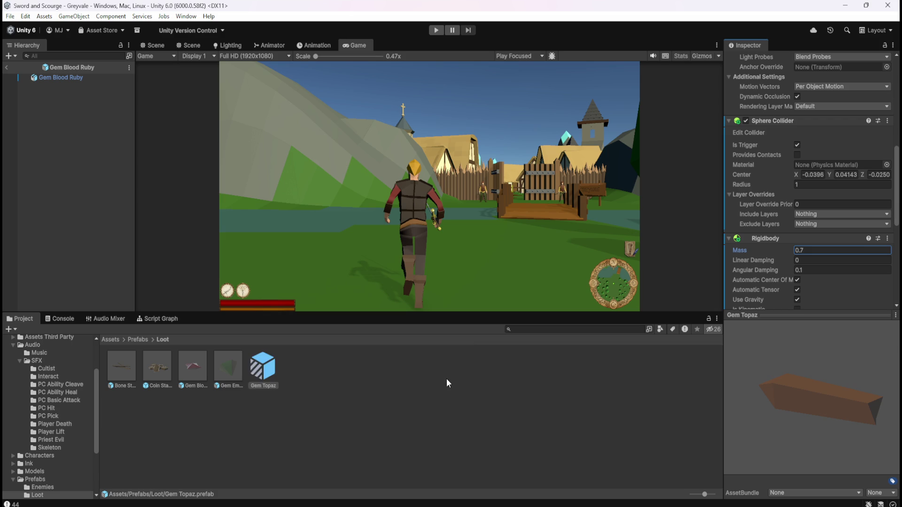
Review the Coin Stack, Gem Blood Ruby, Gem Emerald and Gem Topaz prefabs, ending on Gem Blood Ruby.
left_click(162, 365)
left_click(198, 373)
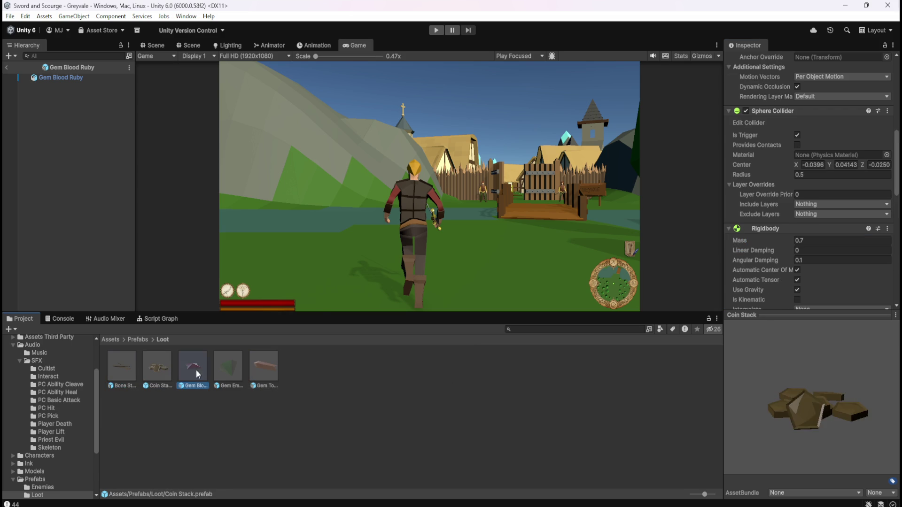
left_click(234, 370)
left_click(266, 368)
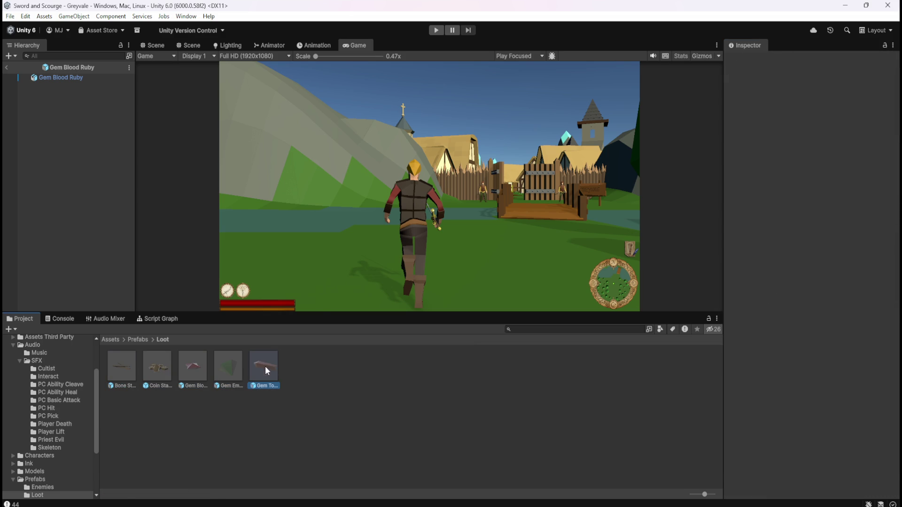
left_click(232, 368)
left_click(202, 369)
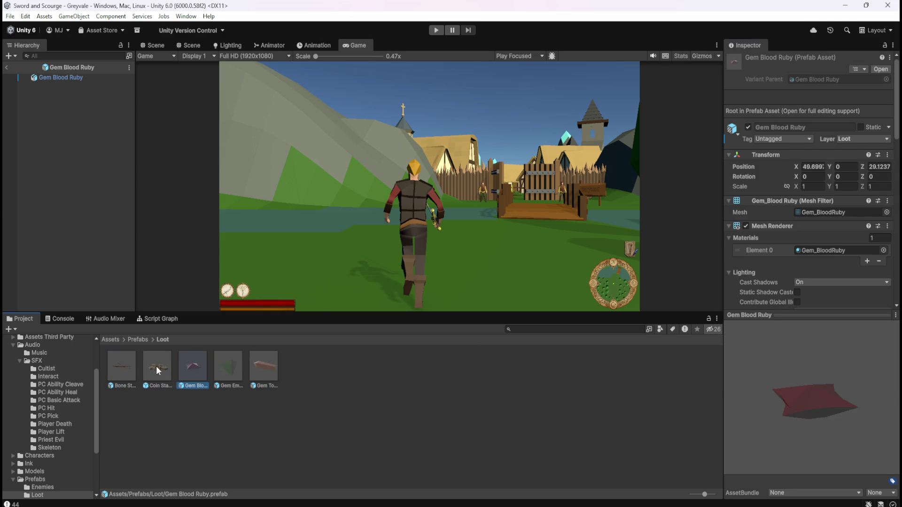
Compare the Bone Stack and Coin Stack prefabs' Rigidbody settings in the Inspector.
left_click(158, 370)
left_click(132, 370)
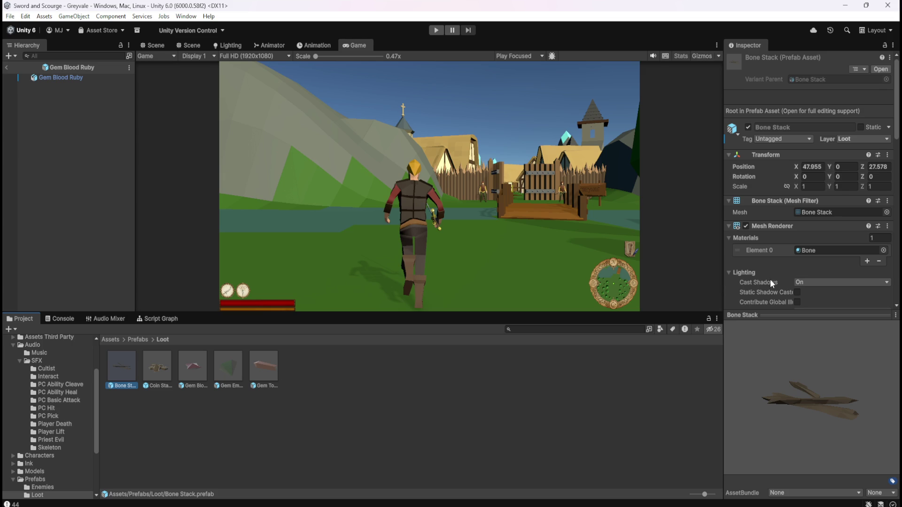
scroll(771, 281, "down", 5)
scroll(773, 238, "down", 1)
scroll(774, 238, "up", 6)
scroll(774, 241, "down", 6)
scroll(779, 249, "down", 10)
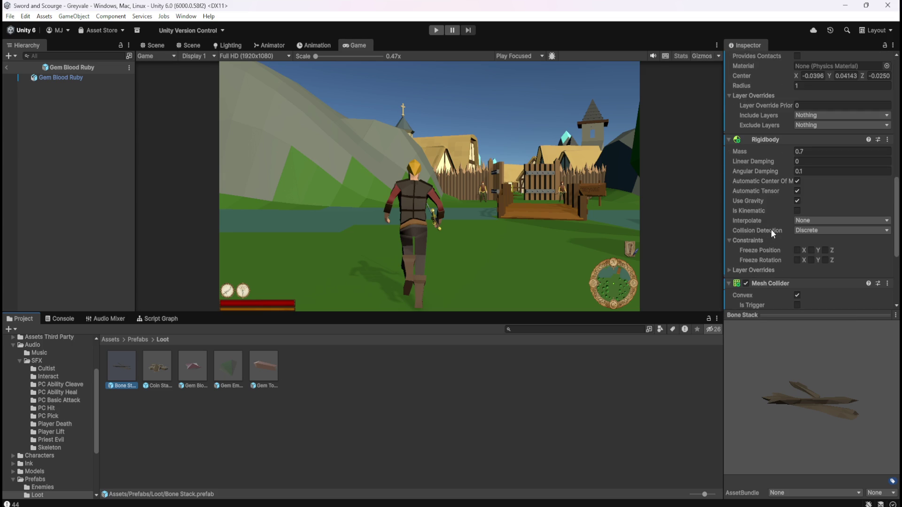
mouse_move(748, 188)
mouse_move(760, 220)
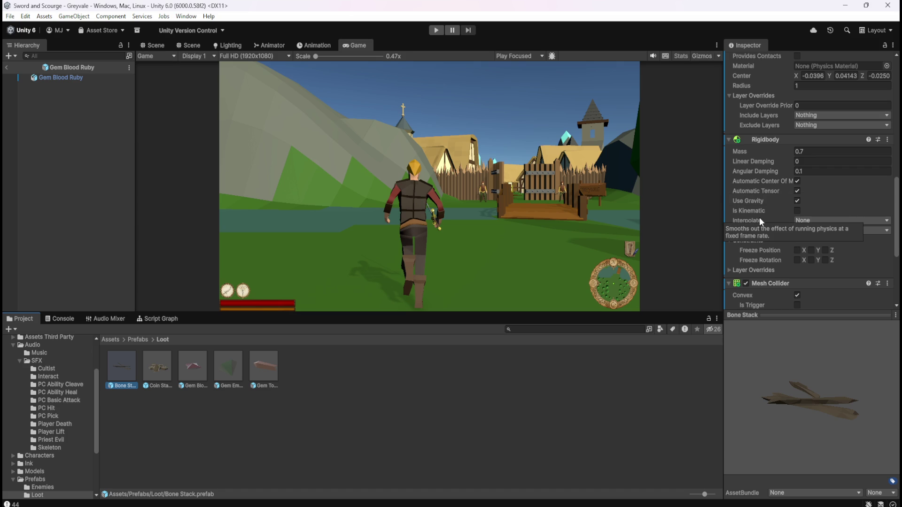
scroll(768, 202, "down", 3)
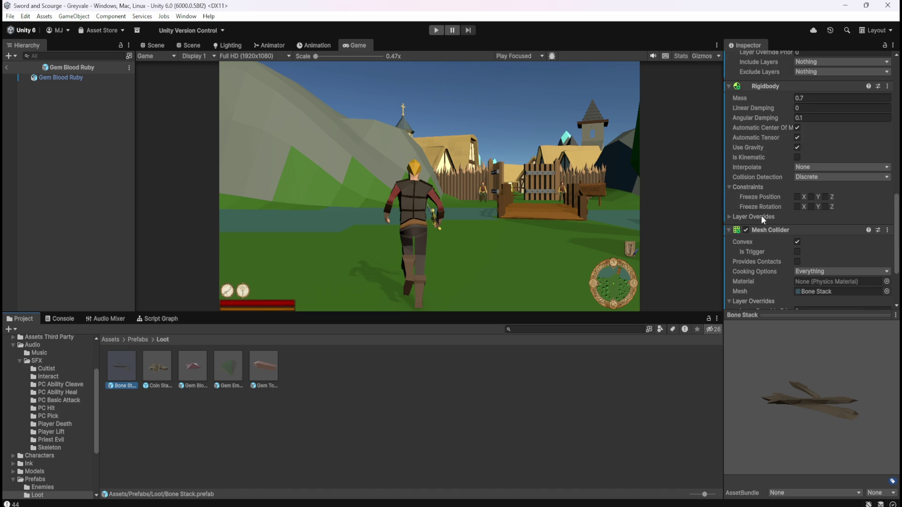
left_click(155, 372)
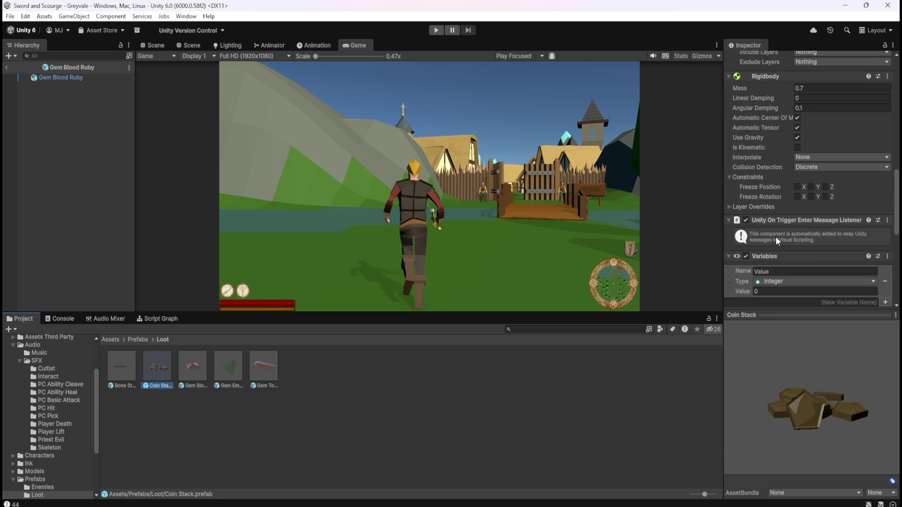
scroll(775, 240, "up", 3)
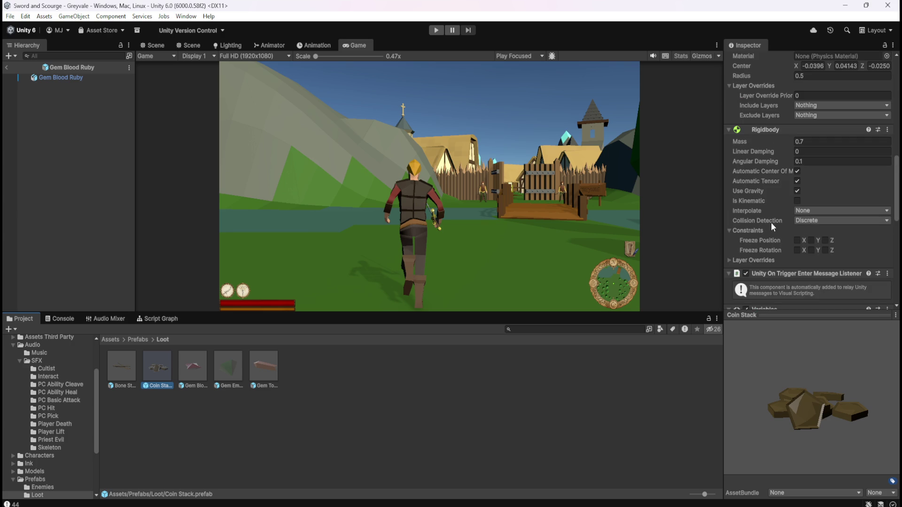
mouse_move(769, 221)
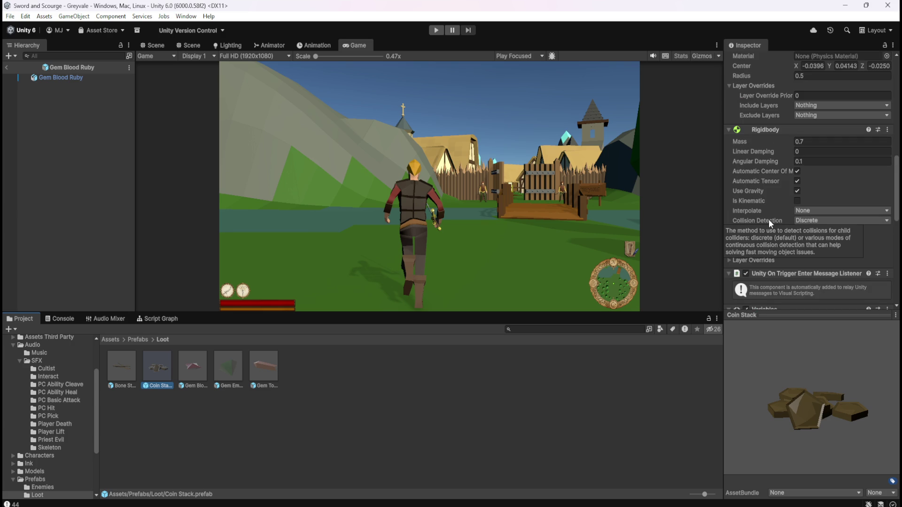
scroll(771, 198, "up", 2)
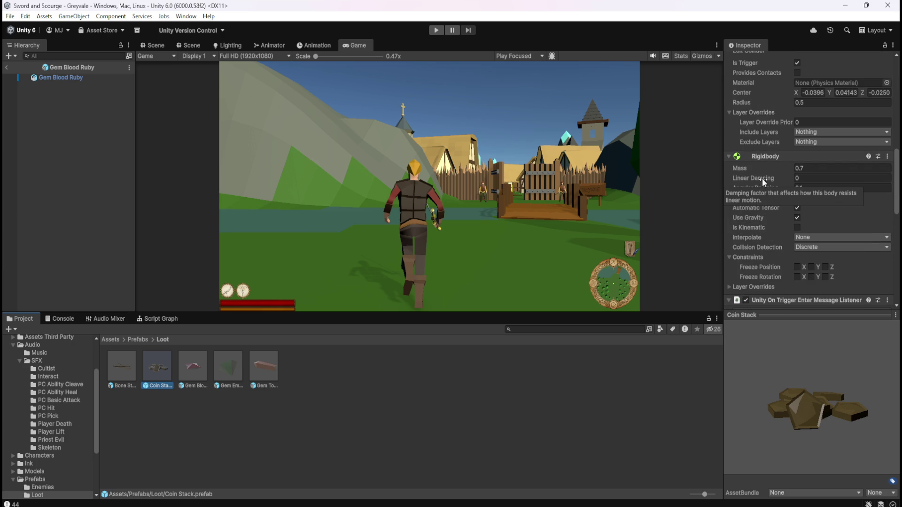
left_click(131, 365)
left_click(154, 362)
Set the Coin Stack's Linear Damping to 2, confirm the change, and enter play mode.
left_click(808, 178)
type("2")
left_click(371, 380)
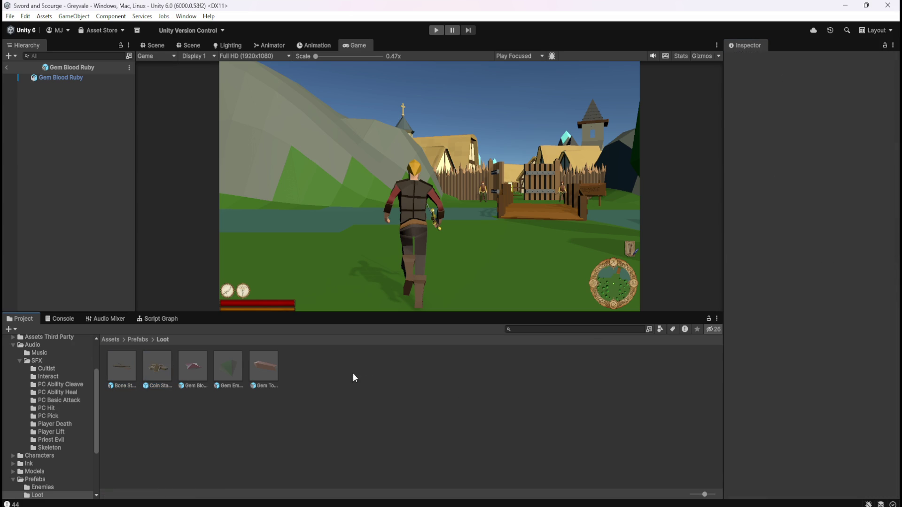
left_click(167, 364)
scroll(799, 259, "down", 10)
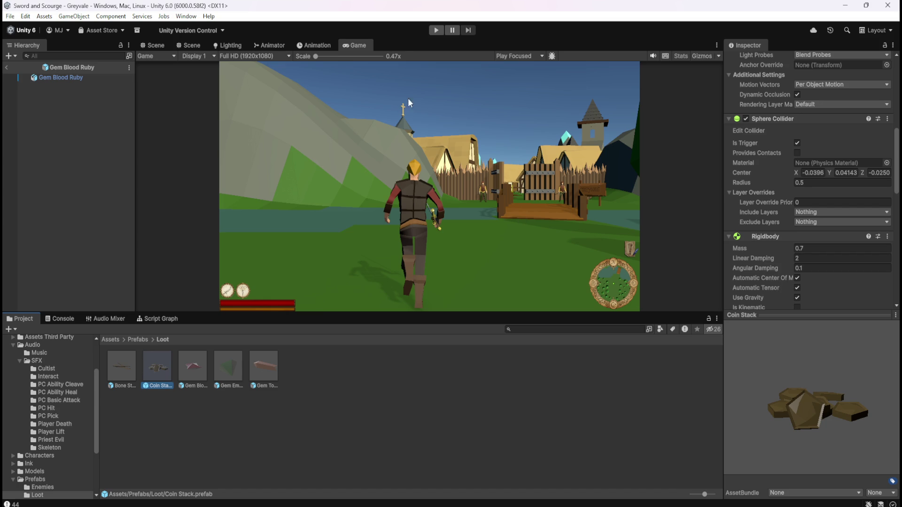
left_click(435, 31)
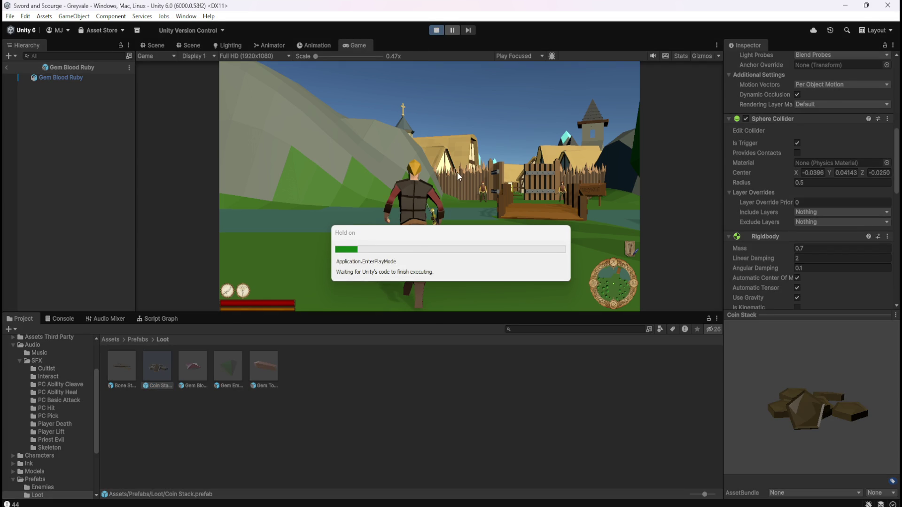
Run the hero over the bridge, through the village and along the path to the graveyard.
key("w")
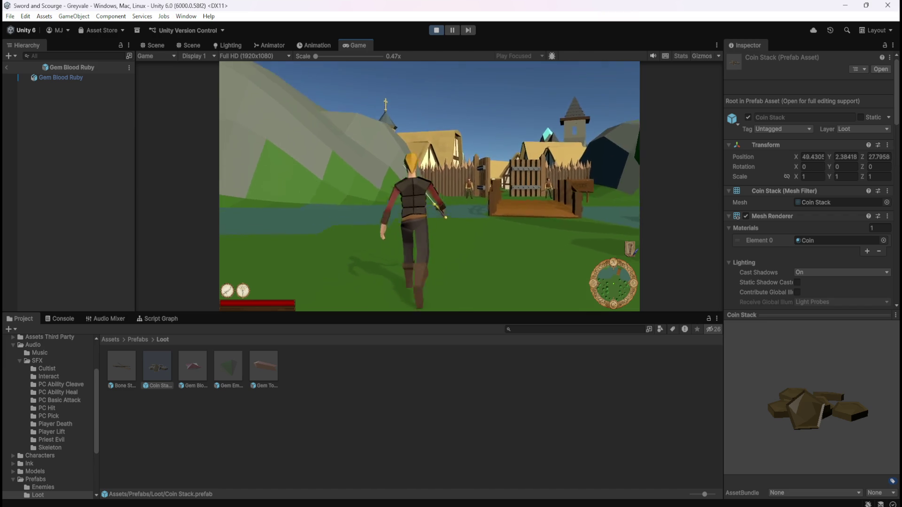
key("w")
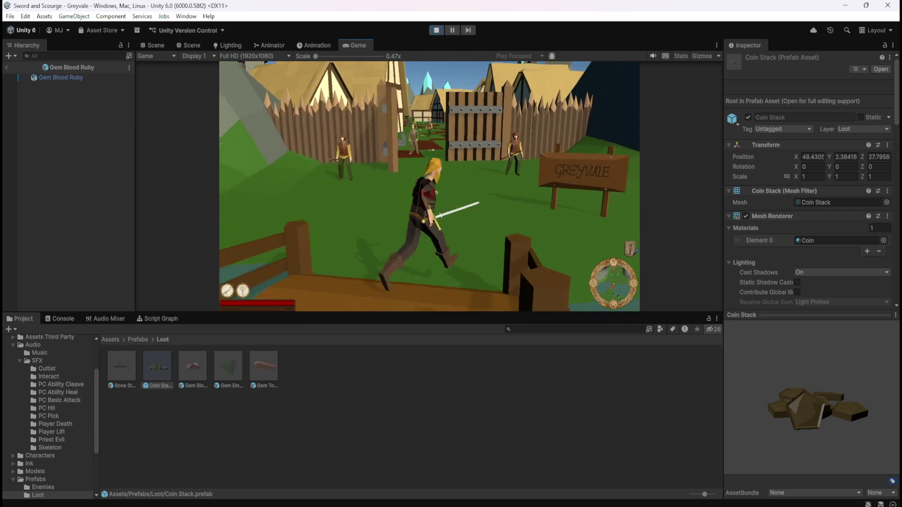
key("w")
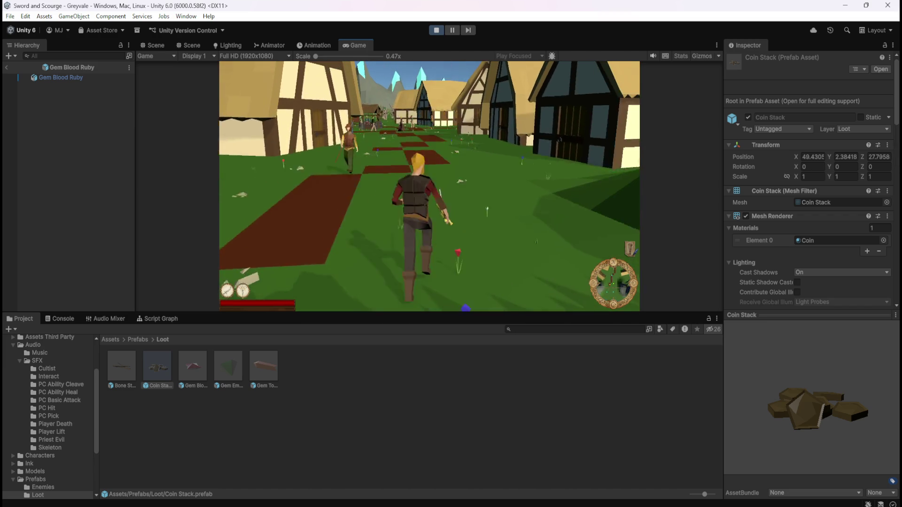
key("w")
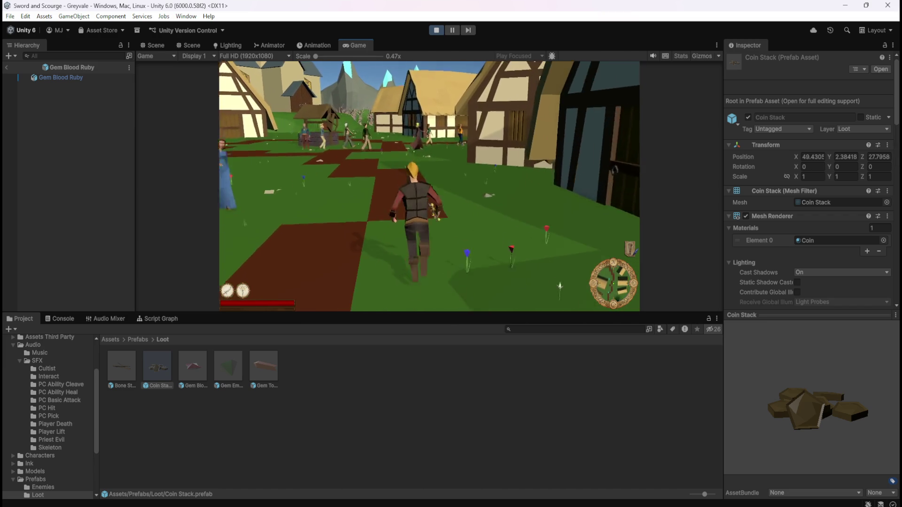
key("w")
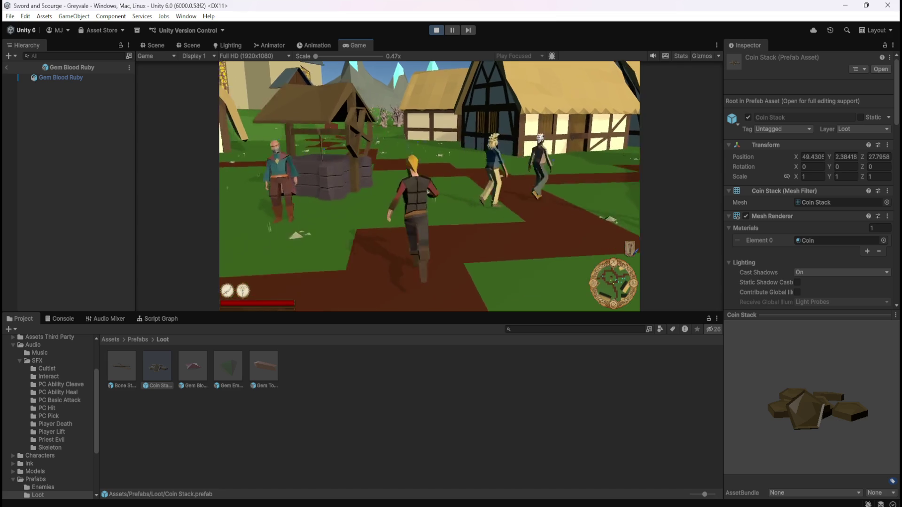
key("w")
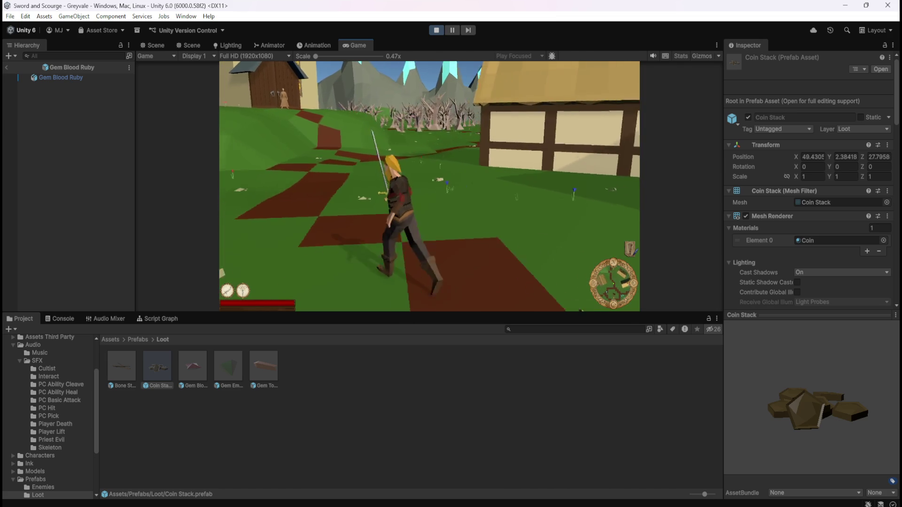
key("w")
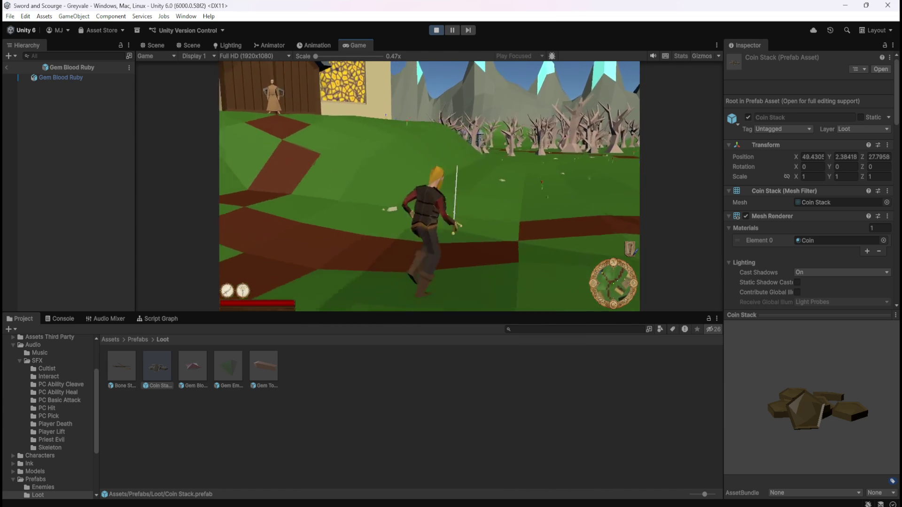
key("w")
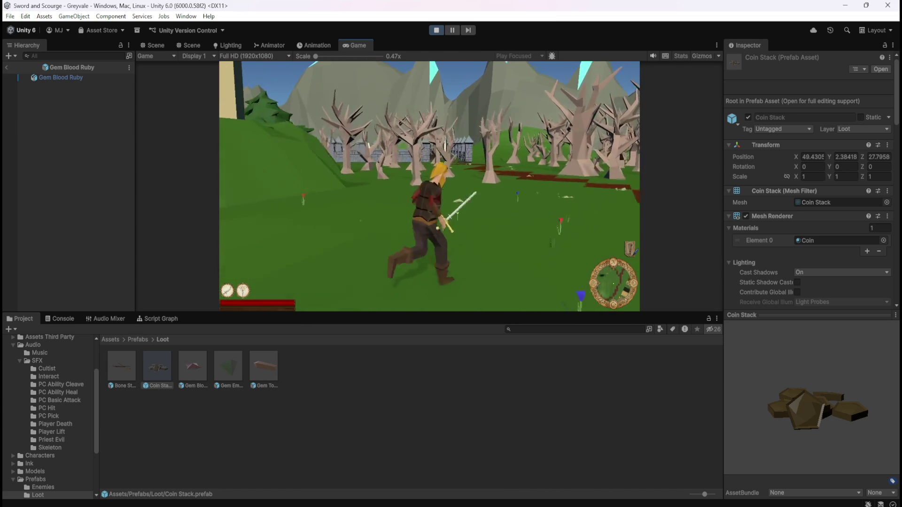
key("w")
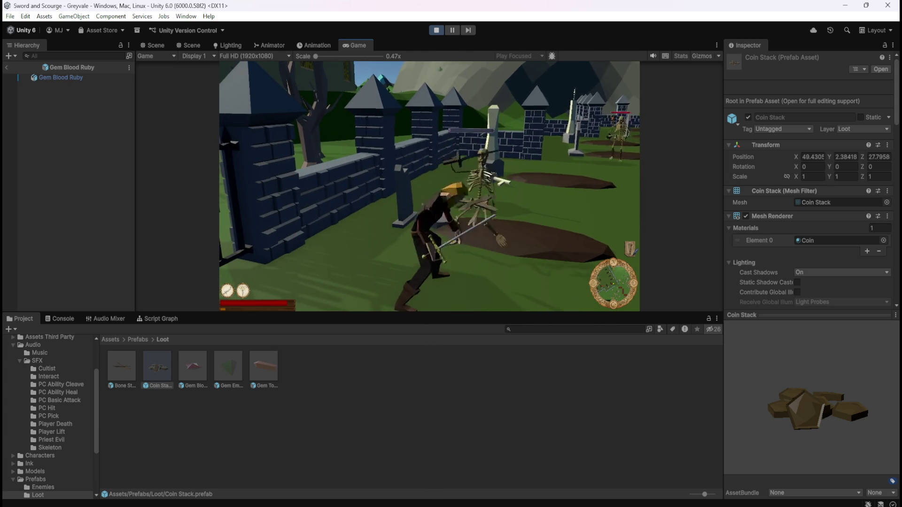
Kill skeletons in the graveyard and walk among the graves inspecting the dropped loot.
key("w")
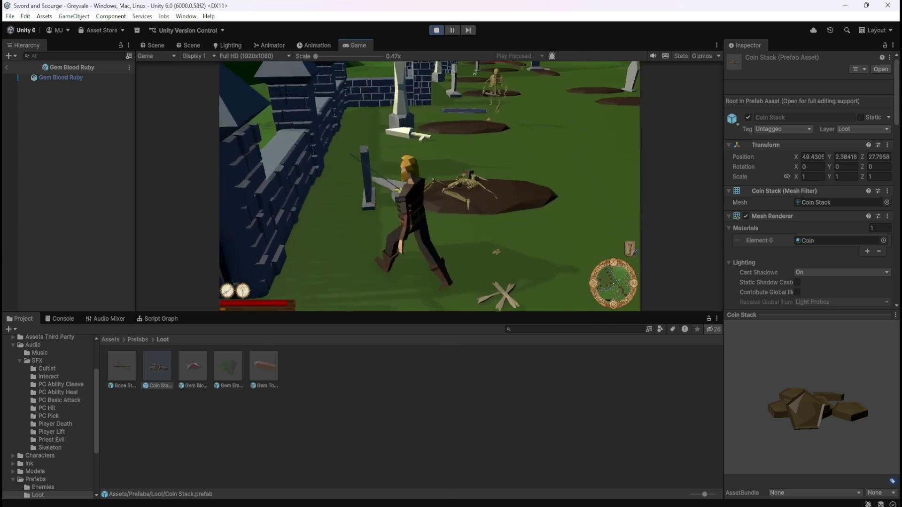
key("w")
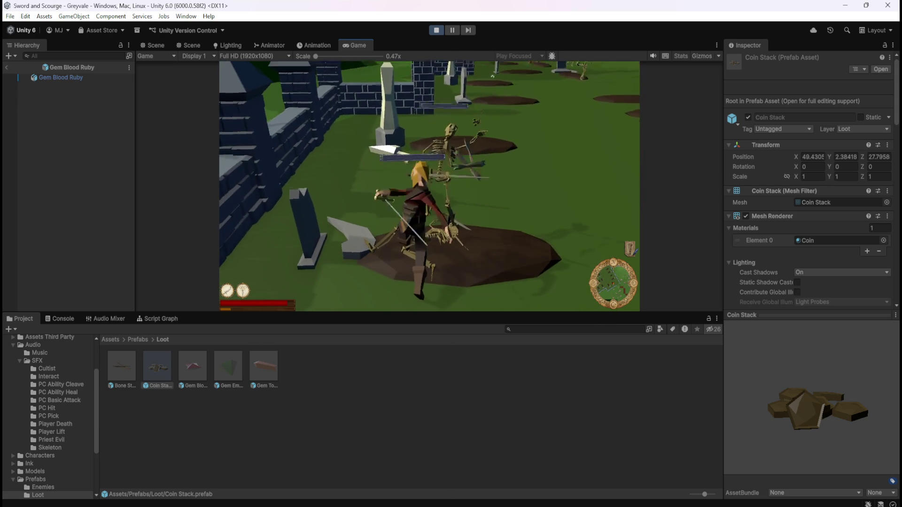
key("w")
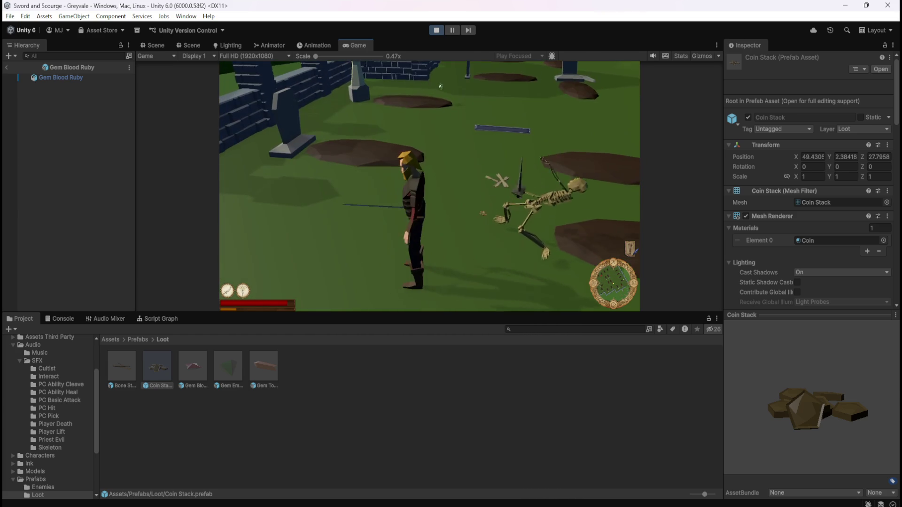
key("w")
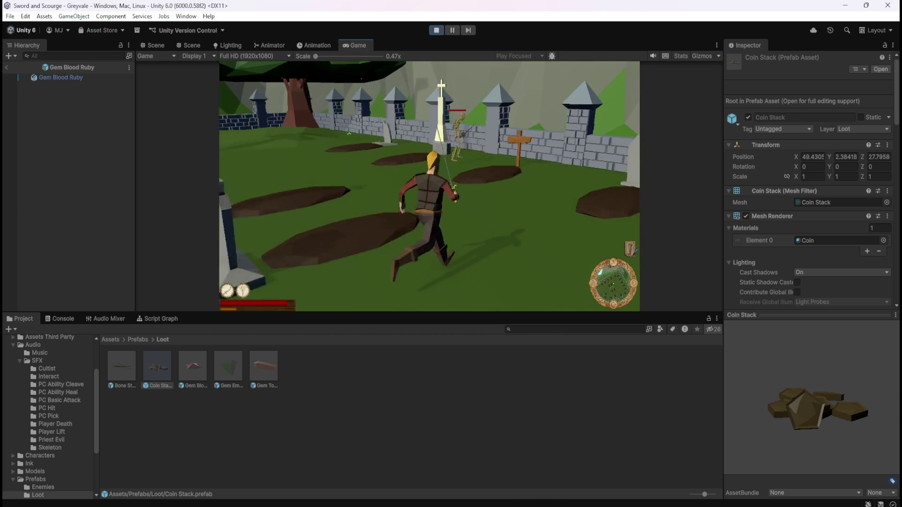
key("w")
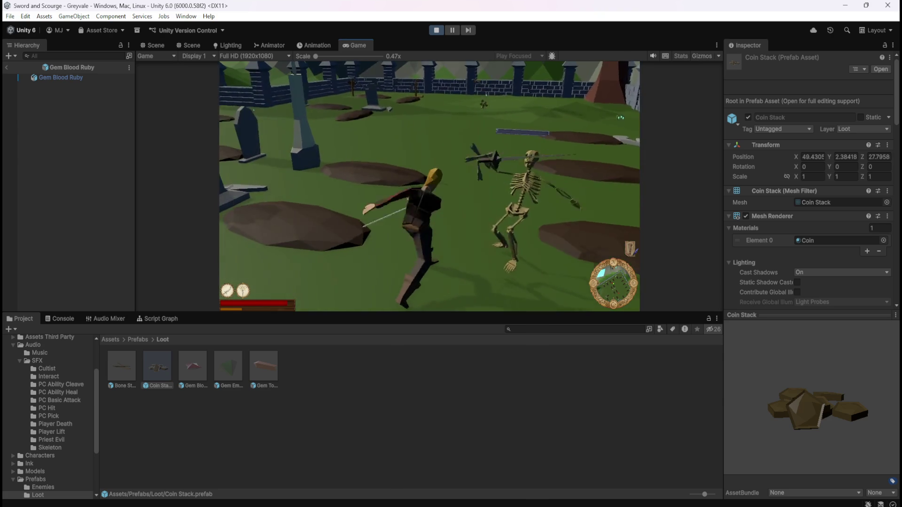
key("w")
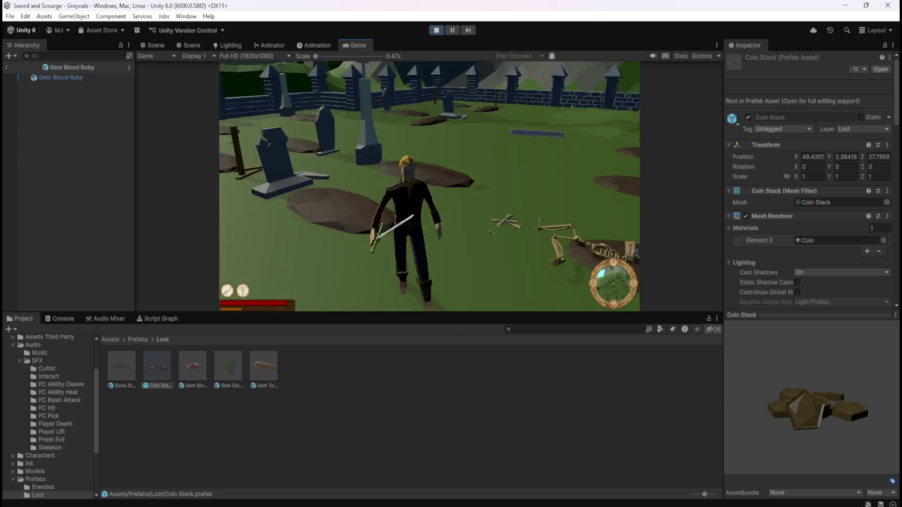
key("w")
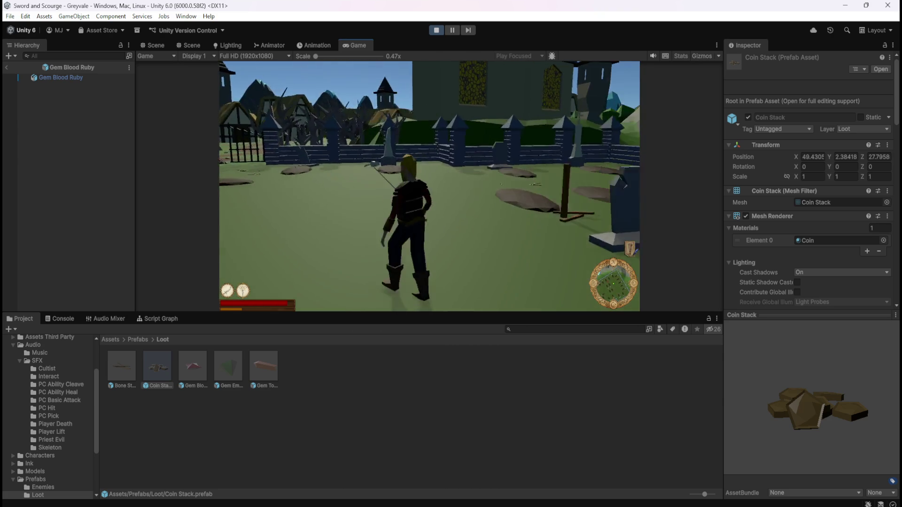
key("w")
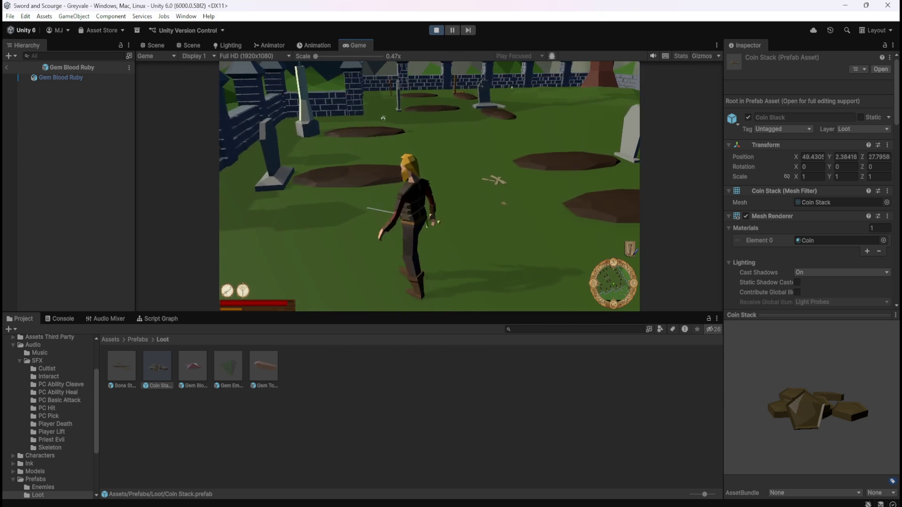
key("w")
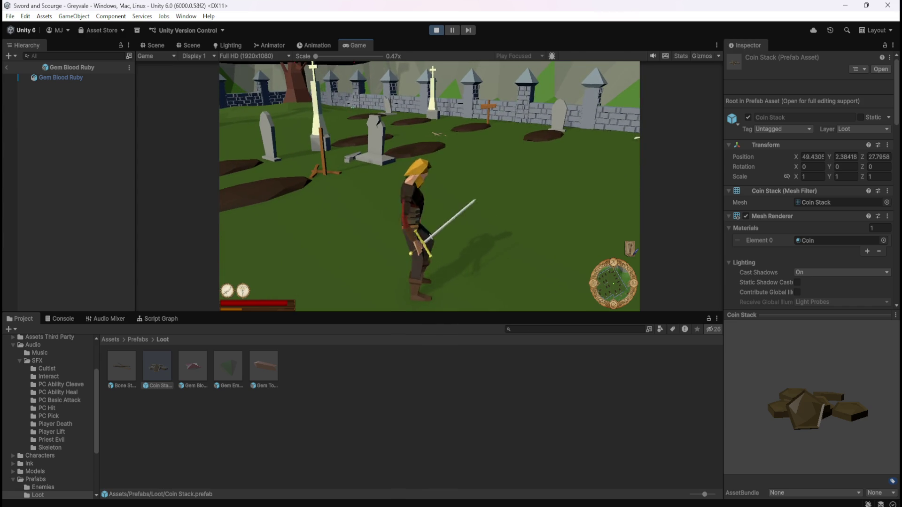
key("w")
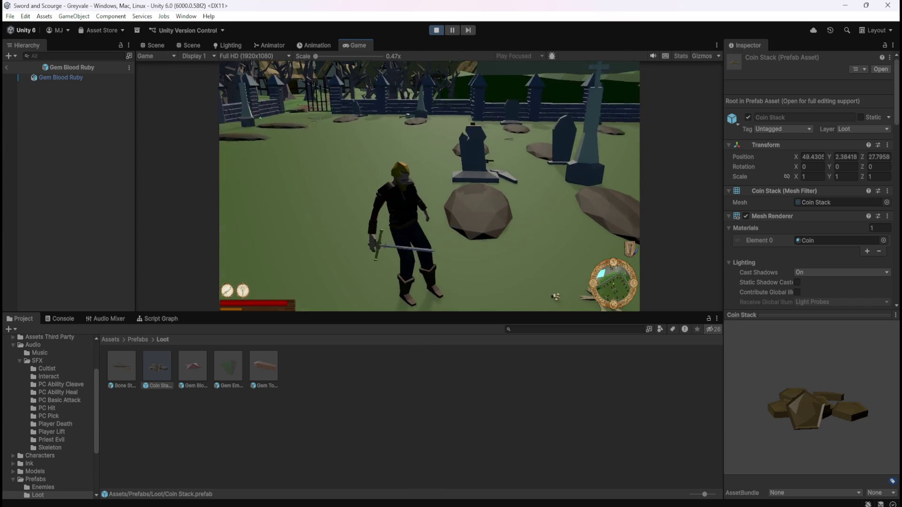
Circle past the gravestones to another skeleton, then pause and stop play mode.
key("s")
key("w")
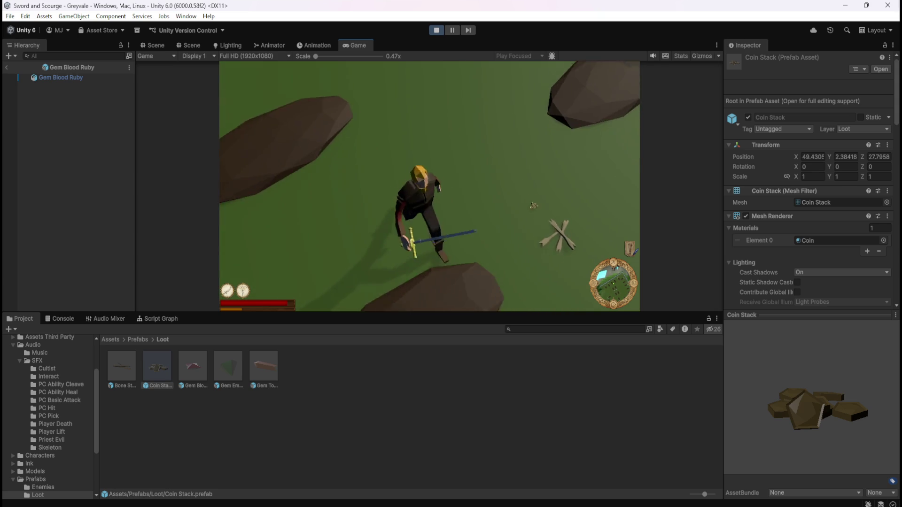
key("w")
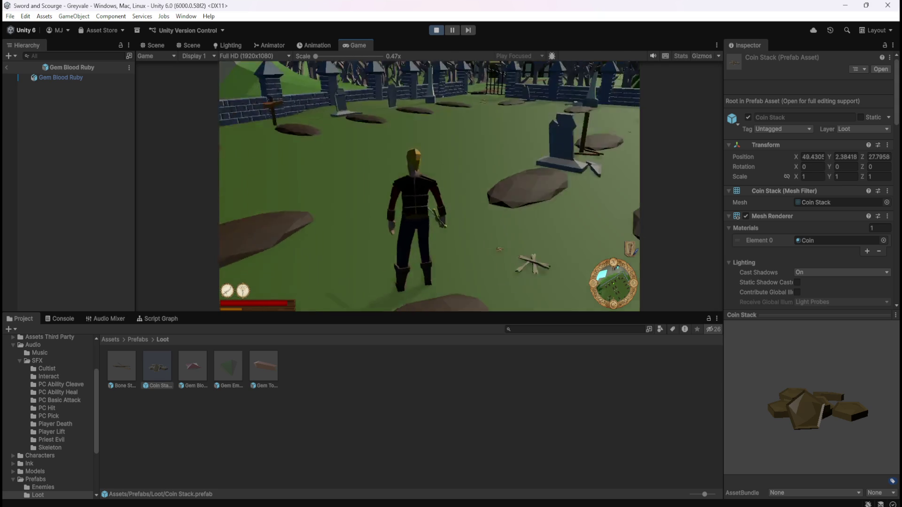
key("w")
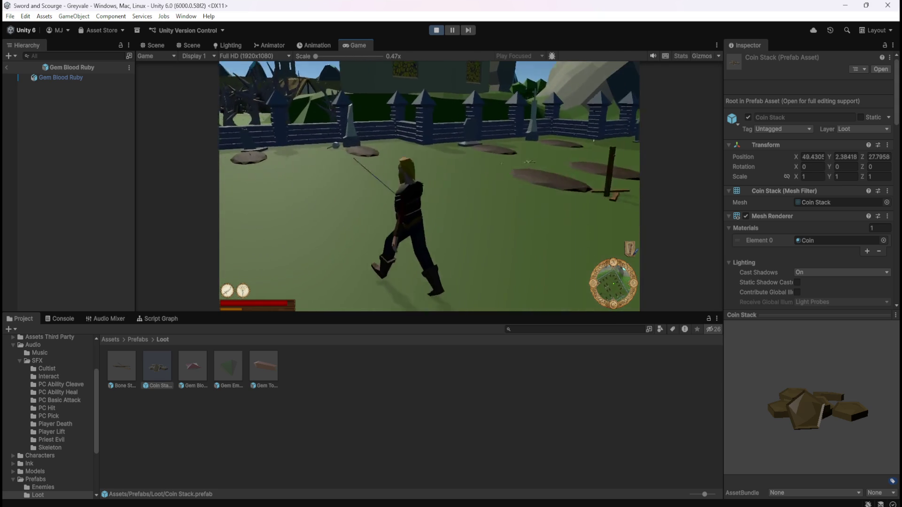
key("w")
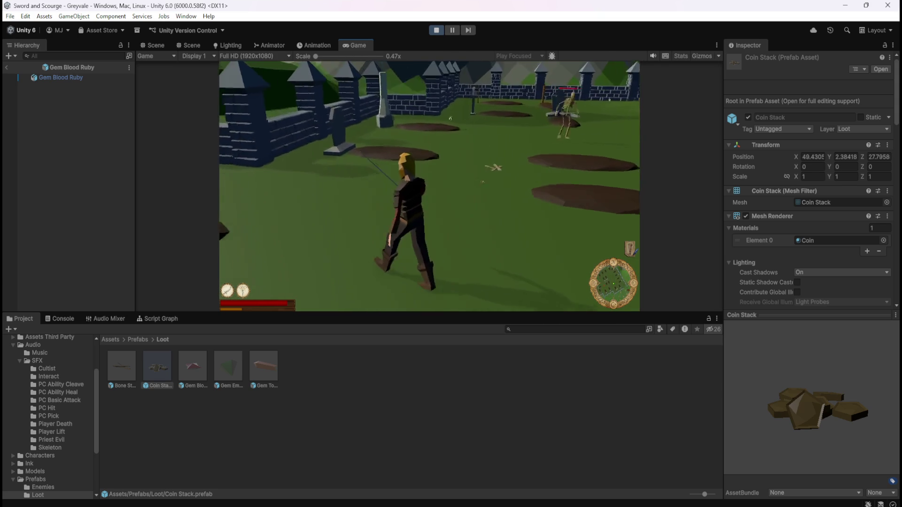
key("w")
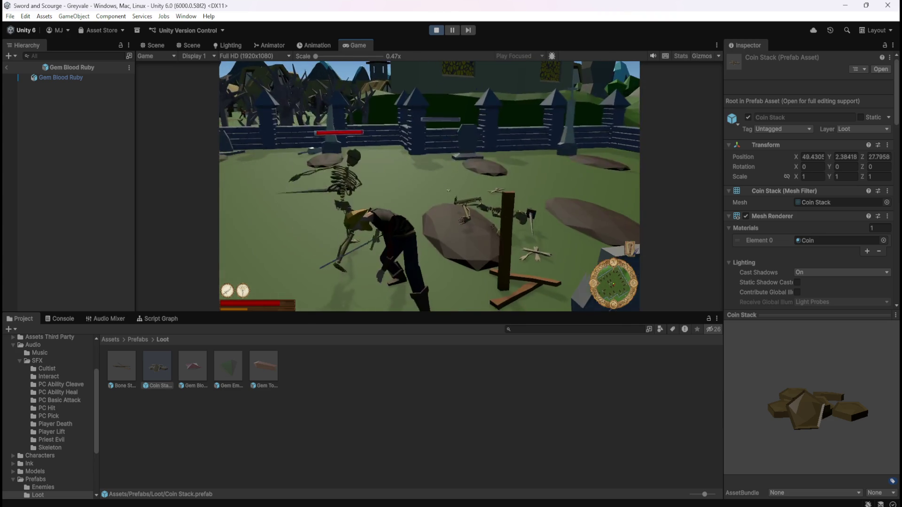
key("w")
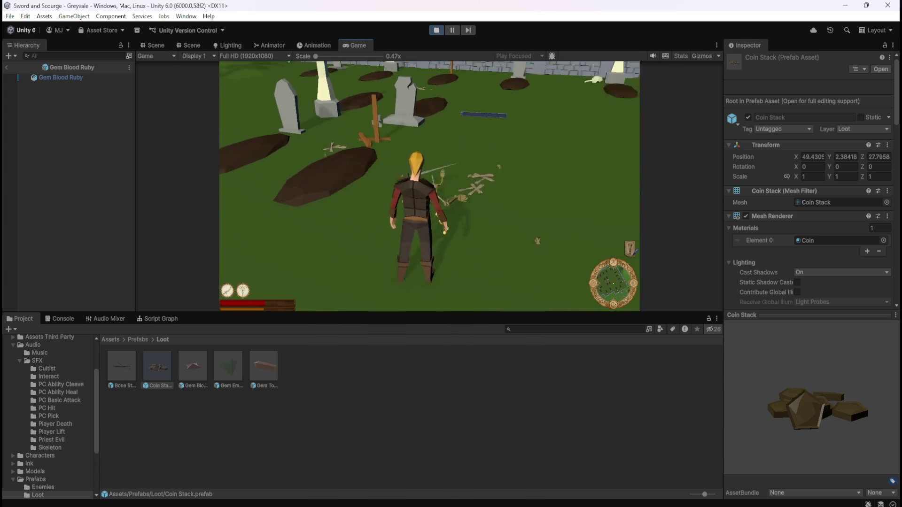
key("Escape")
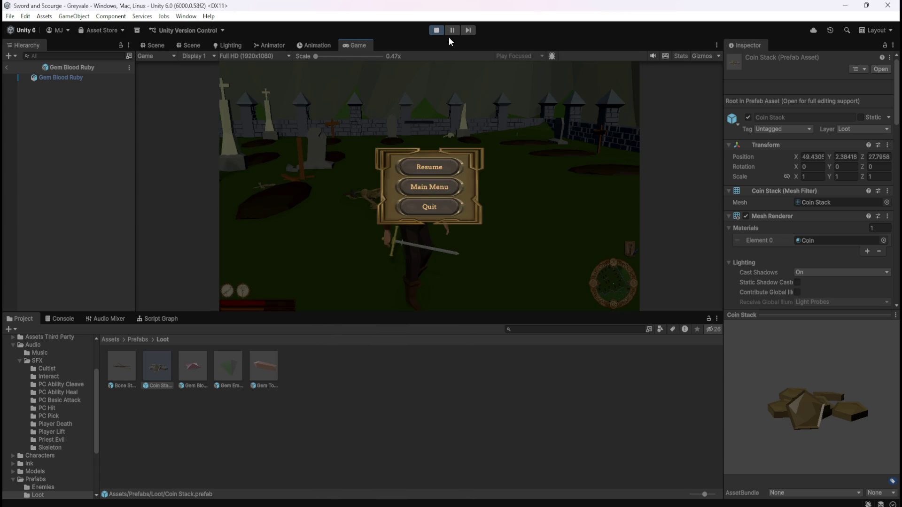
left_click(444, 32)
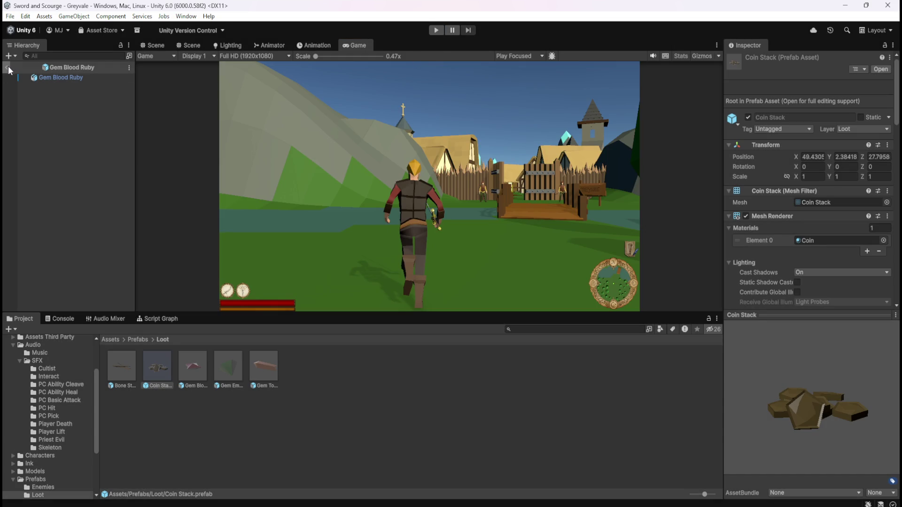
Switch to the Scene tab, select the Coin Stack prefab and open its Script Graph.
left_click(153, 45)
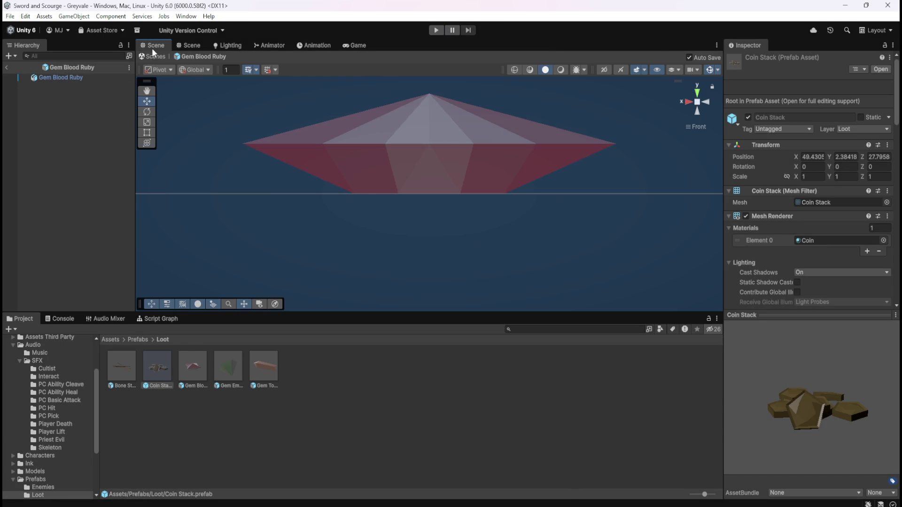
left_click(126, 366)
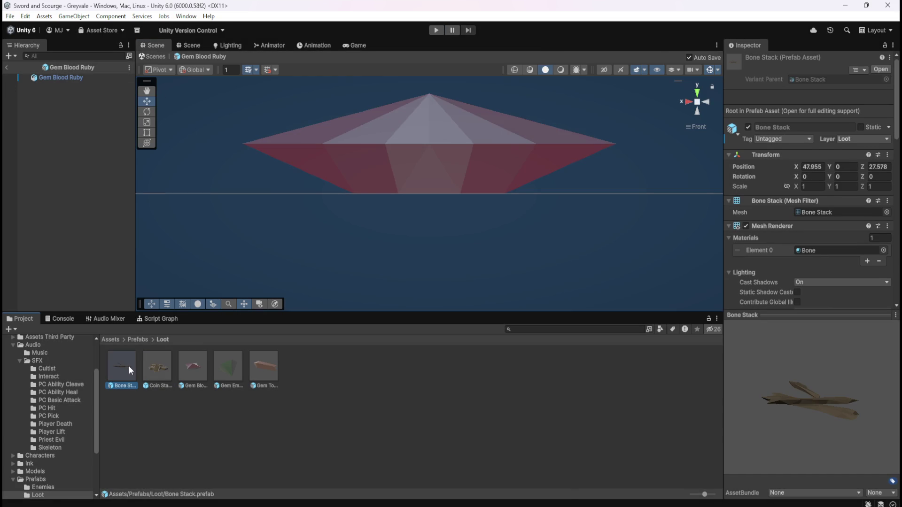
left_click(158, 365)
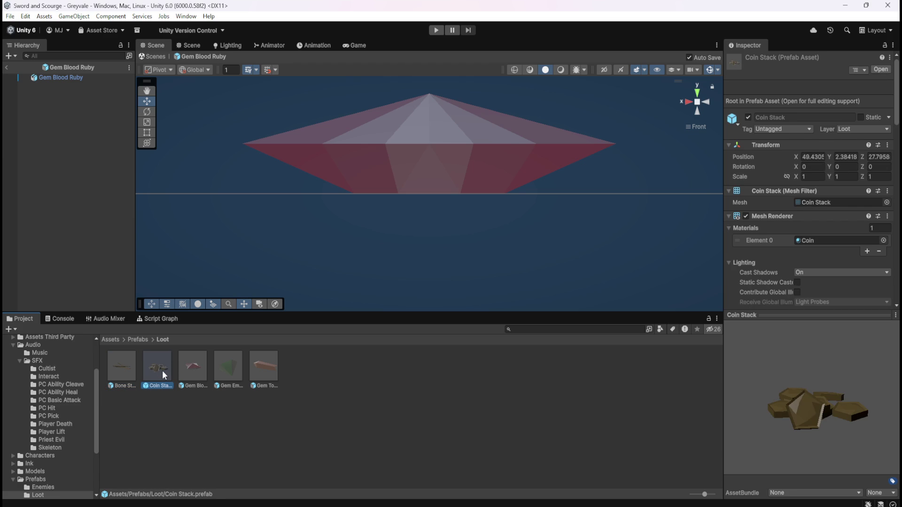
left_click(167, 318)
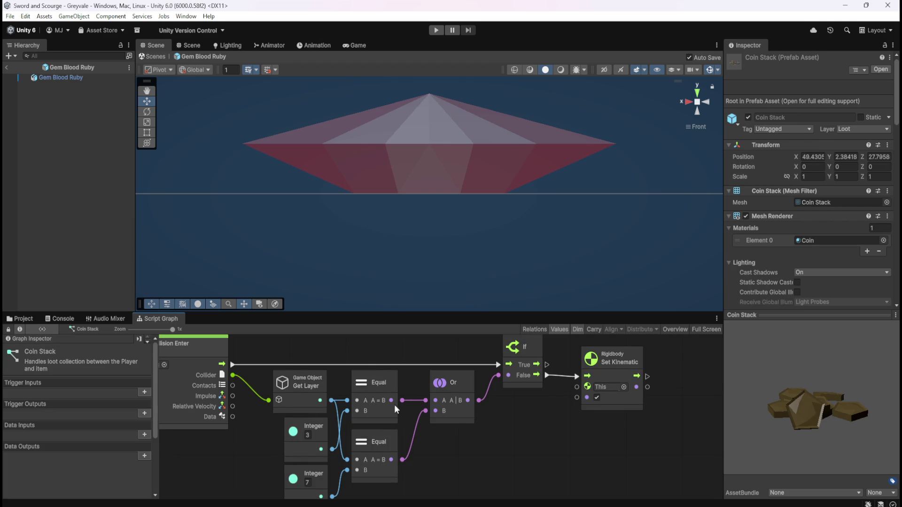
Pan the graph to show the On Collision Enter node, then toggle it maximized with Shift+Space.
mouse_move(362, 359)
left_mouse_down()
mouse_move(422, 396)
mouse_move(410, 371)
mouse_move(387, 367)
mouse_move(426, 348)
mouse_move(384, 337)
left_mouse_up()
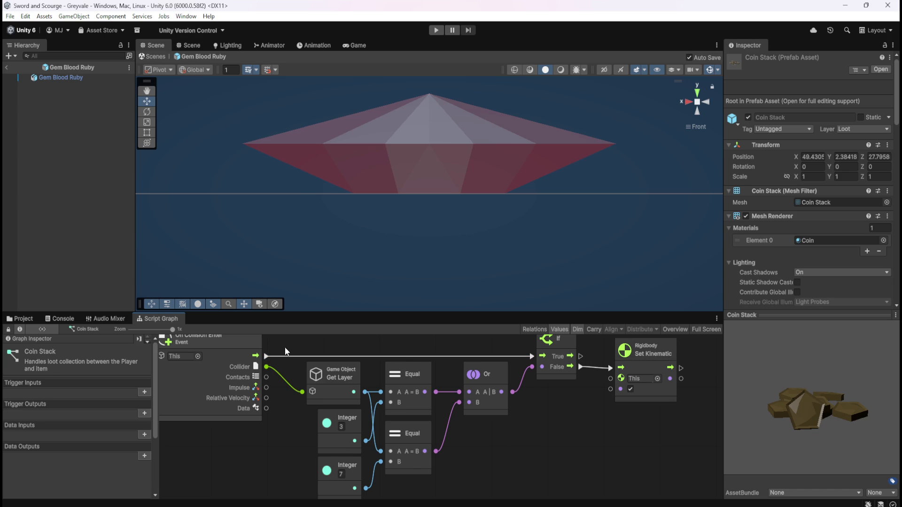
left_click_drag(285, 348, 313, 352)
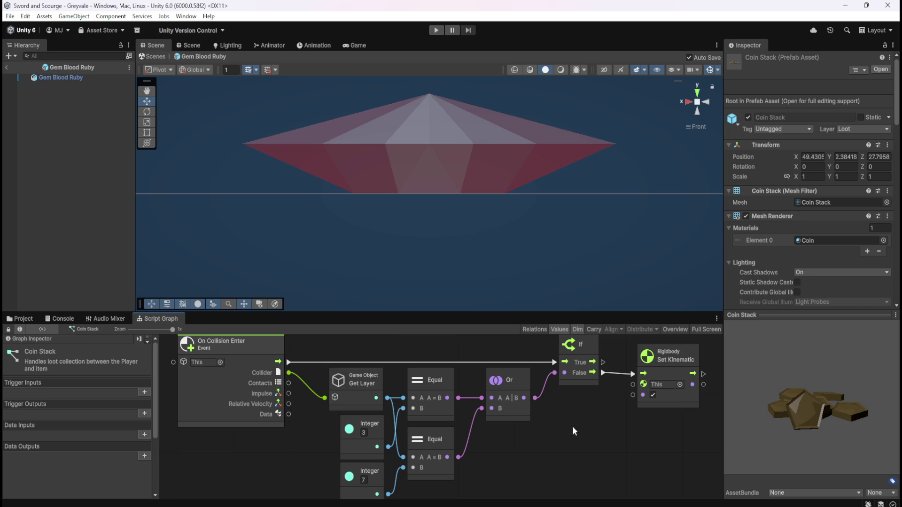
scroll(761, 282, "down", 5)
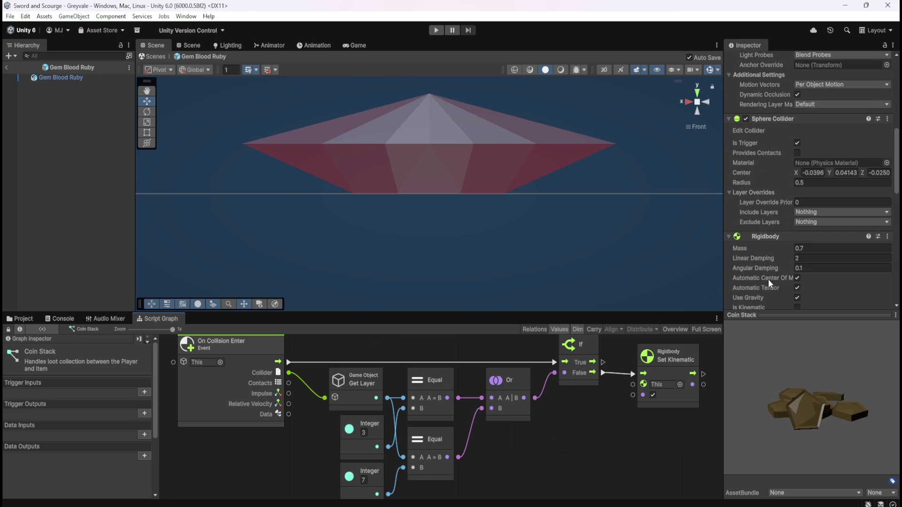
scroll(769, 279, "down", 1)
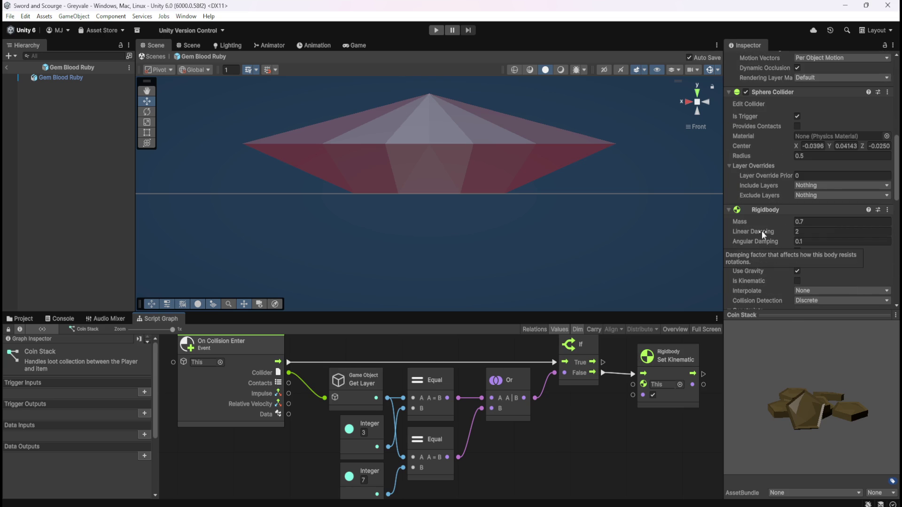
key("shift+space")
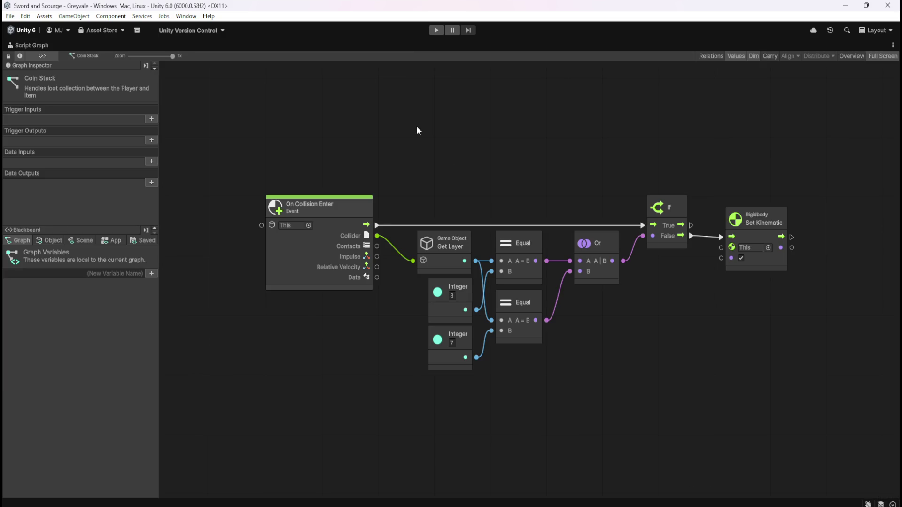
key("shift+space")
Enter play mode and run the character through the village gate, street and past the well.
left_click(436, 30)
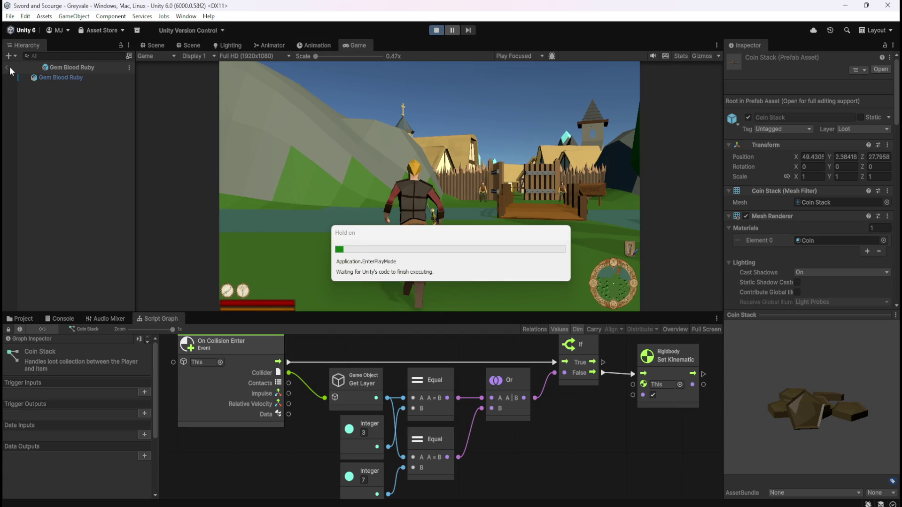
key("w")
key("w")
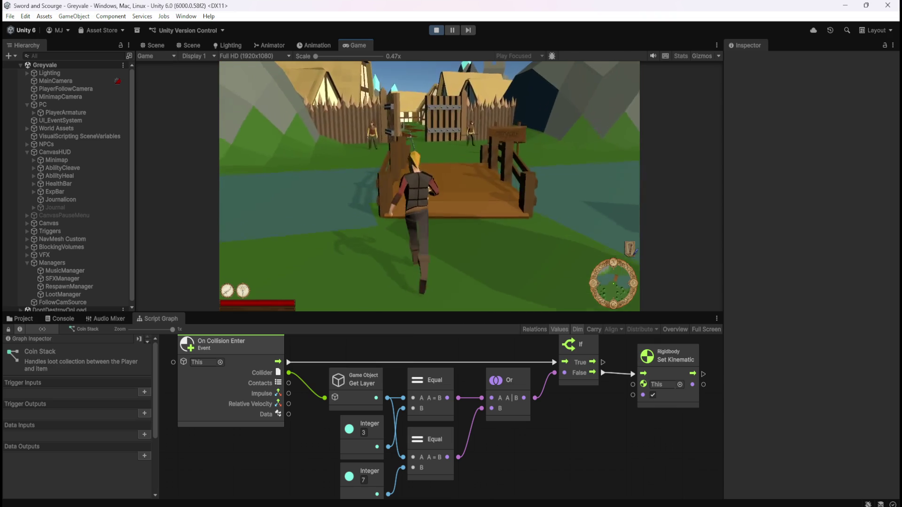
key("w")
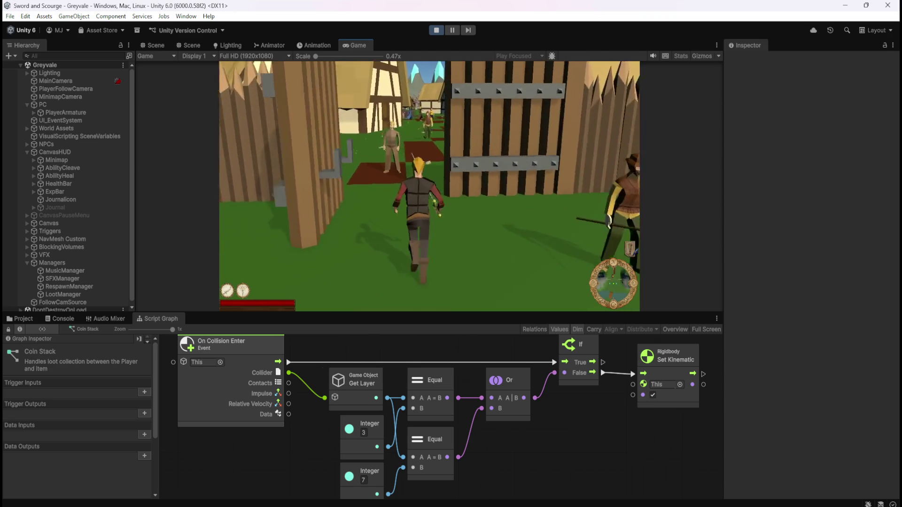
key("w")
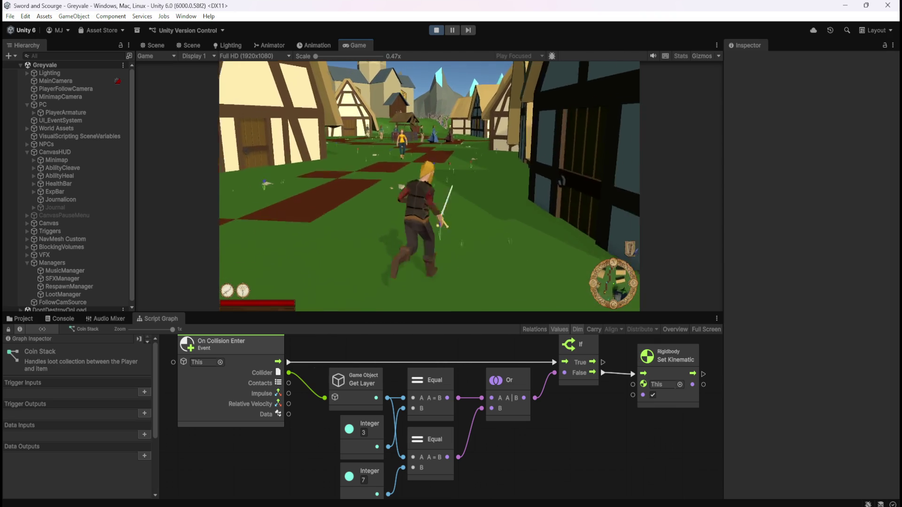
key("w")
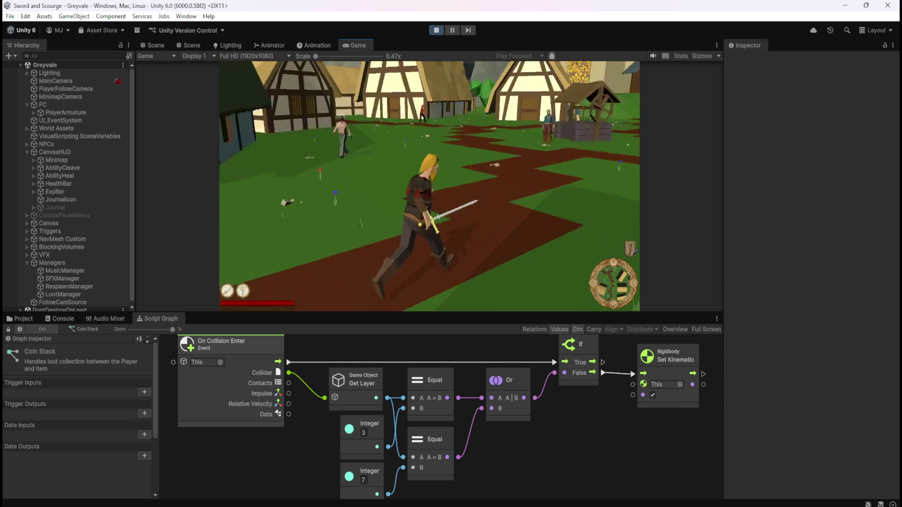
key("w")
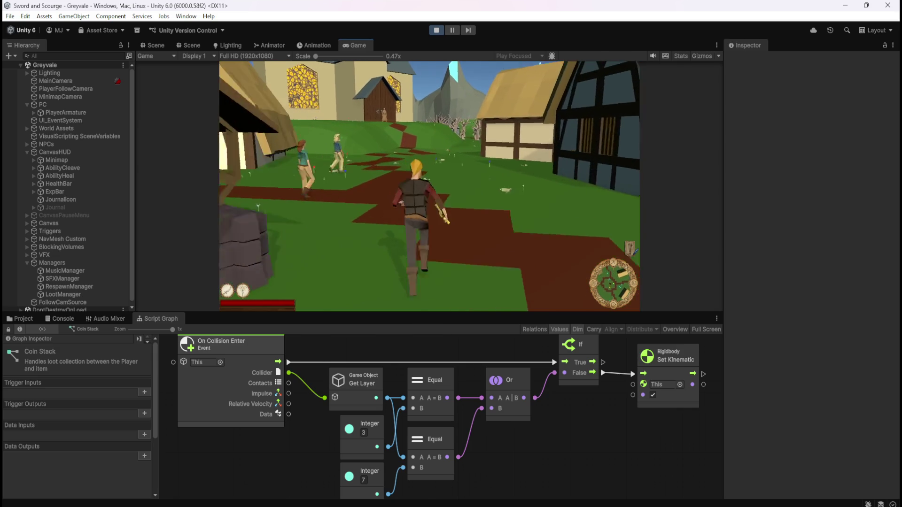
Run through the graveyard gate and kill a skeleton so it drops loot.
key("w")
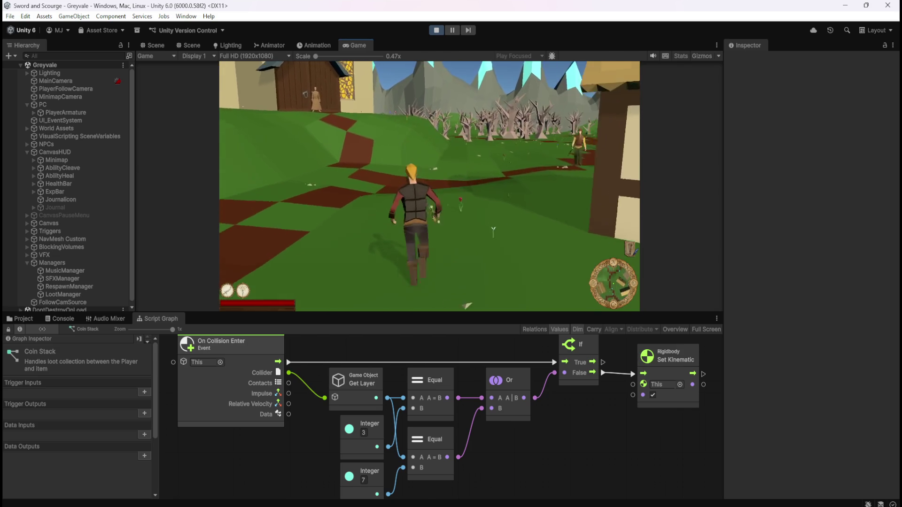
key("w")
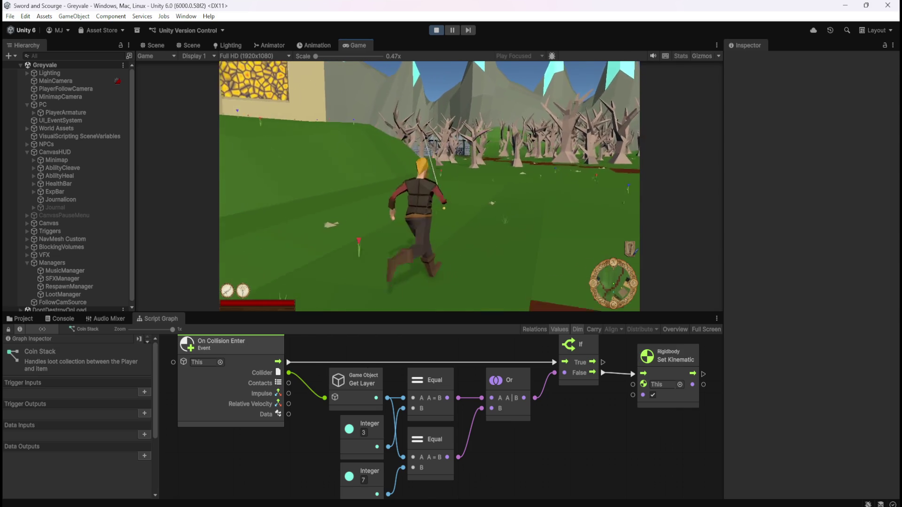
key("w")
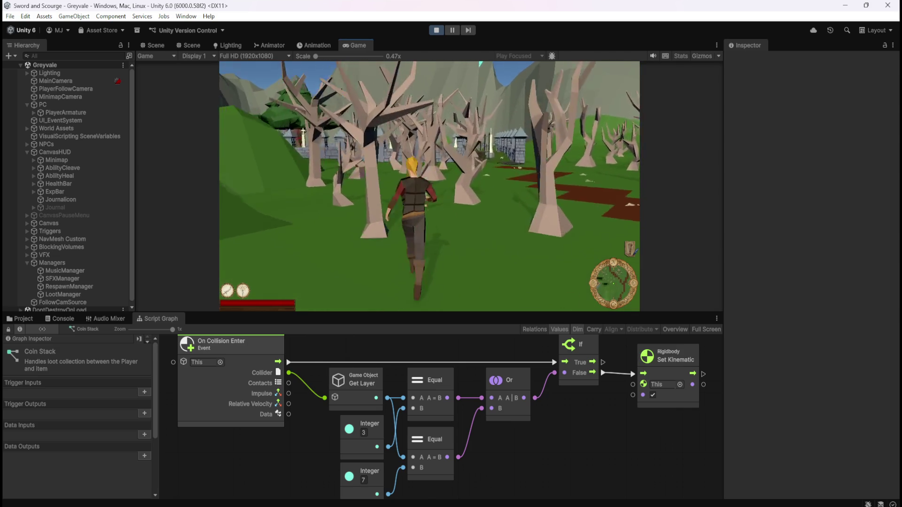
key("w")
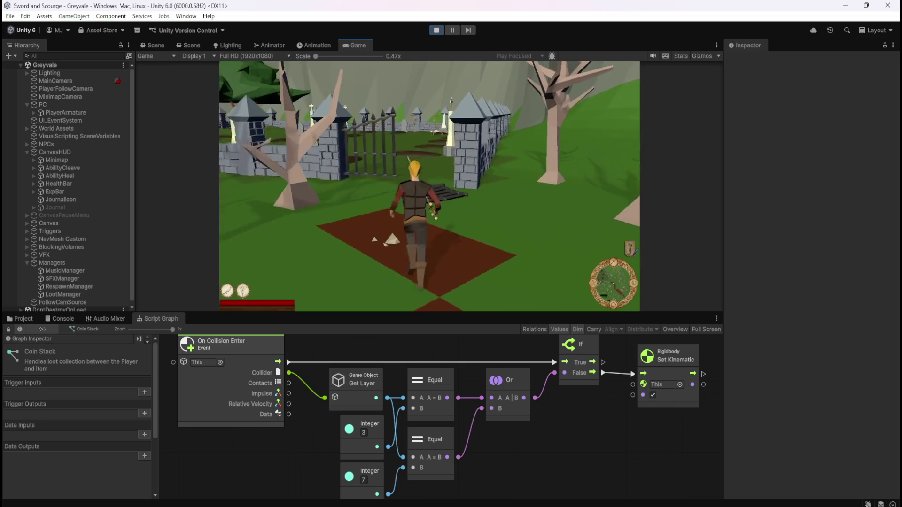
key("w")
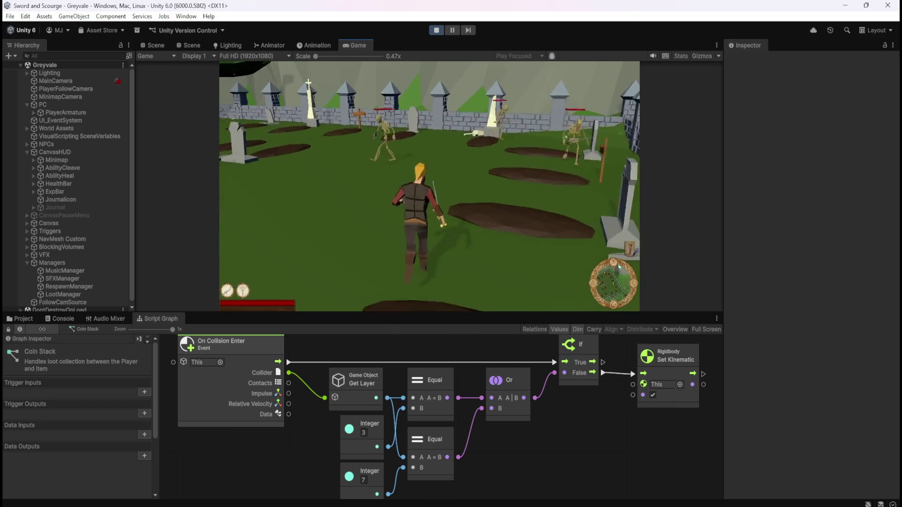
key("w")
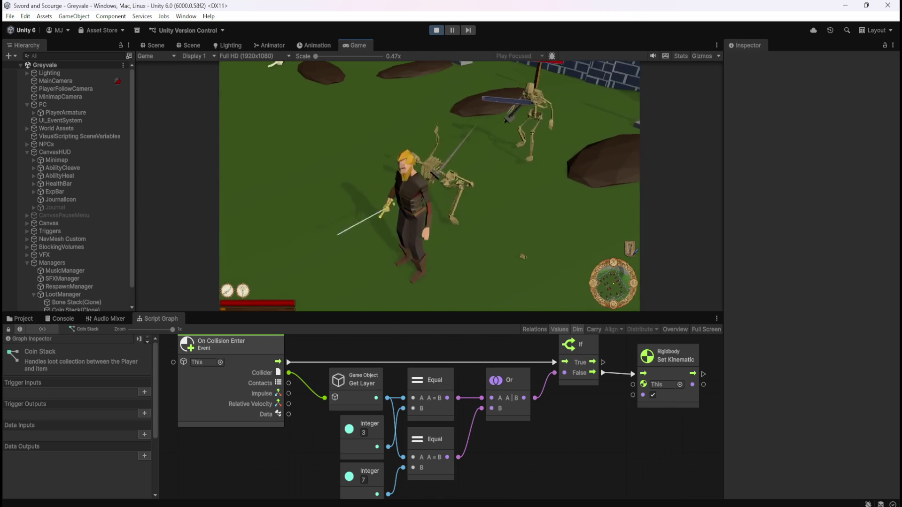
key("w")
key("w")
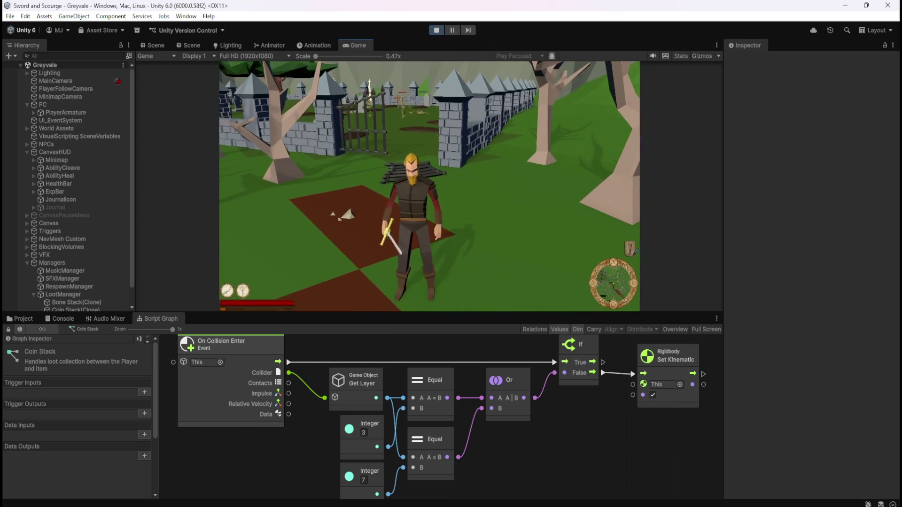
Pause the game and select the dropped Coin Stack(Clone) under LootManager.
key("Escape")
scroll(128, 283, "down", 2)
left_click(82, 291)
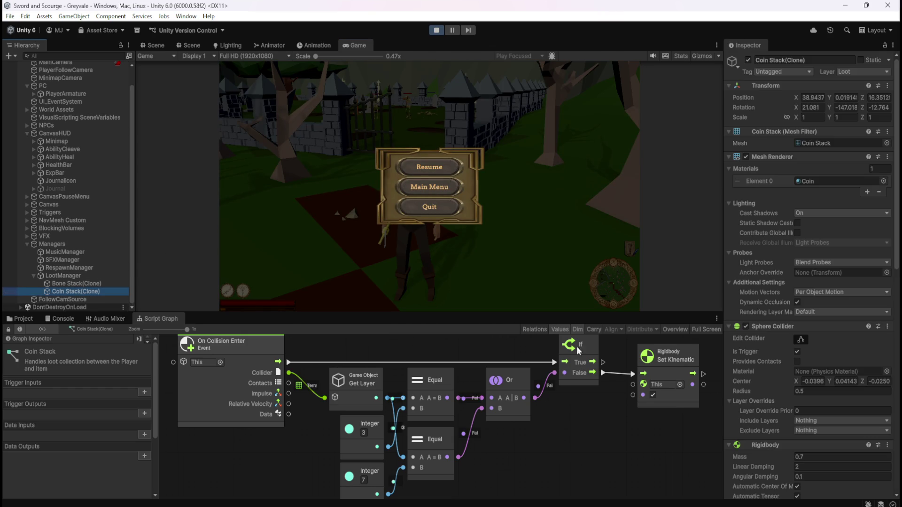
scroll(766, 369, "down", 5)
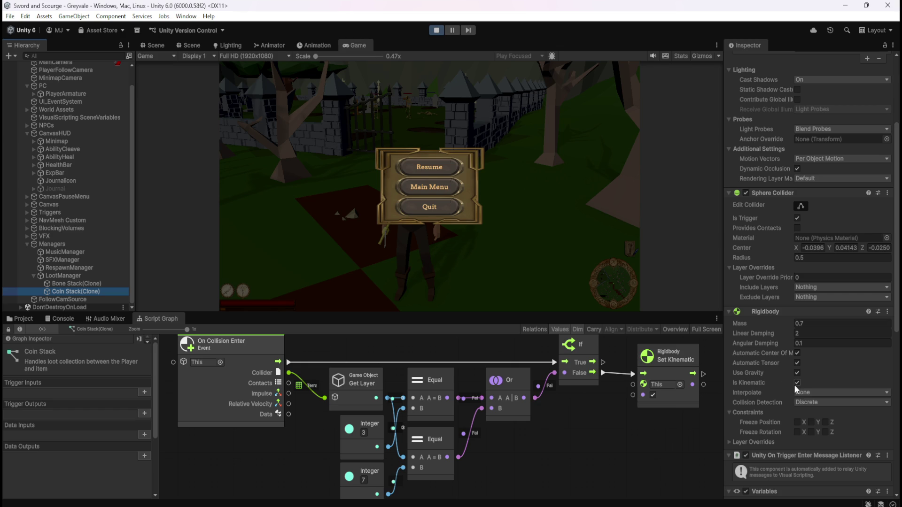
left_click(444, 166)
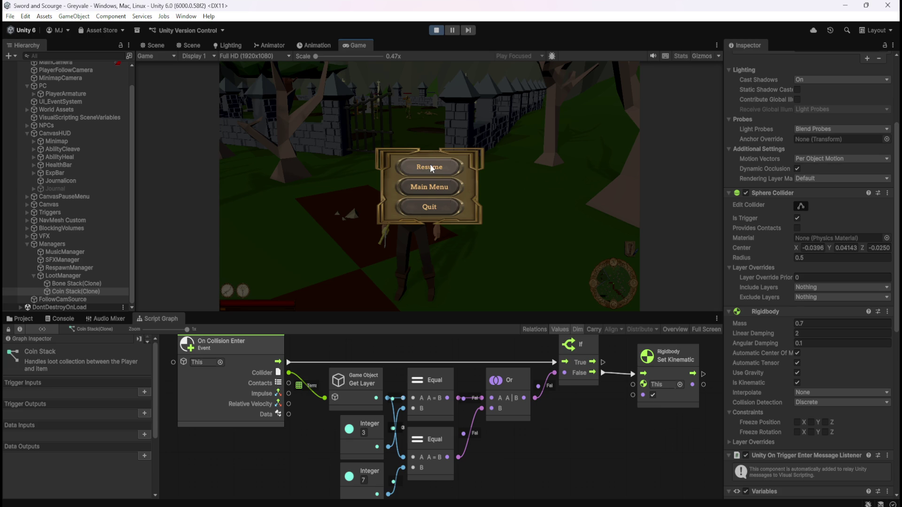
left_click(440, 31)
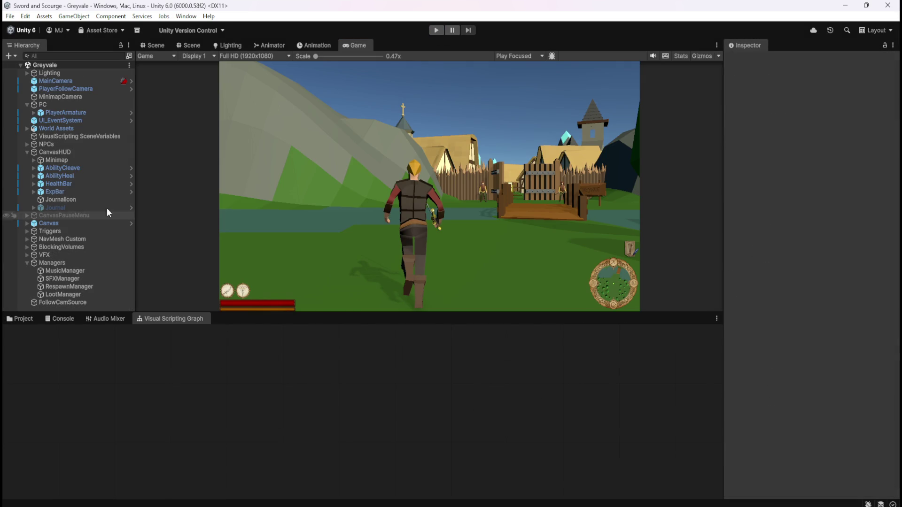
Open the Coin Stack prefab's script graph and disconnect On Collision Enter from the If check.
left_click(33, 320)
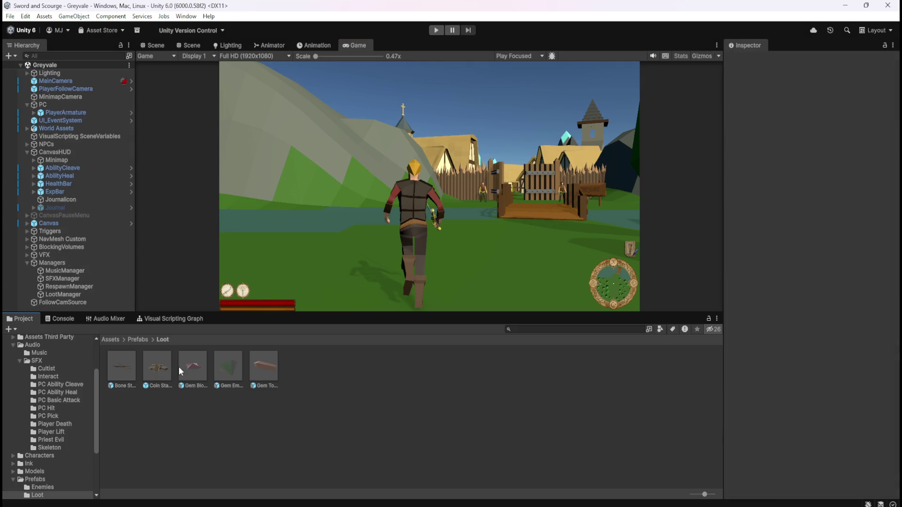
double_click(158, 367)
left_click(166, 319)
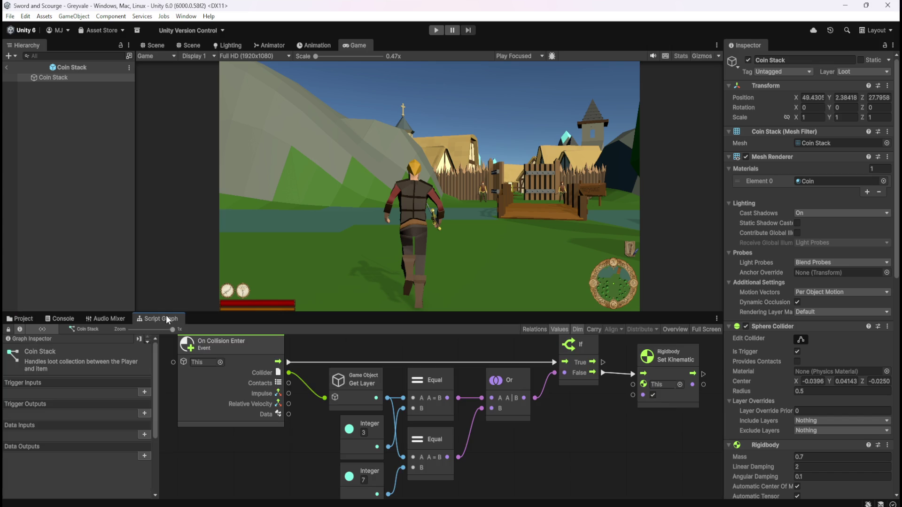
right_click(288, 361)
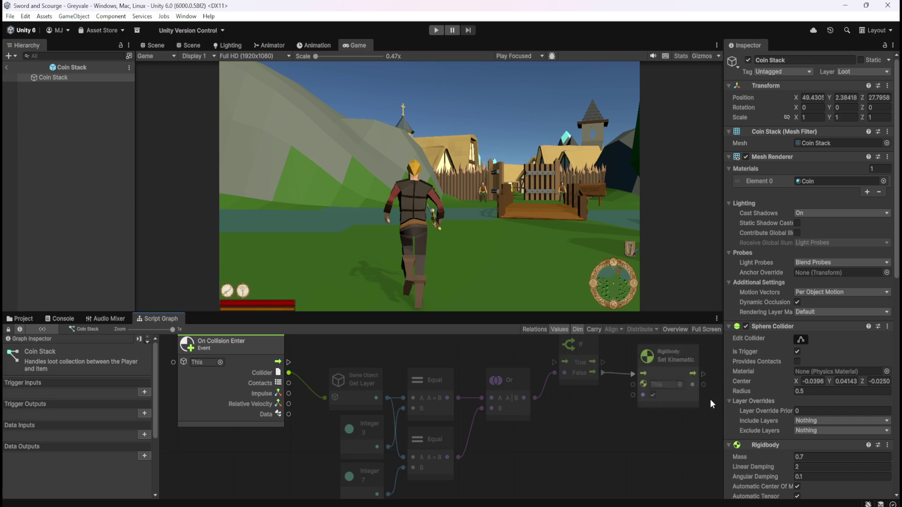
Set the Coin Stack Rigidbody's Linear Damping to 2.
scroll(754, 376, "down", 3)
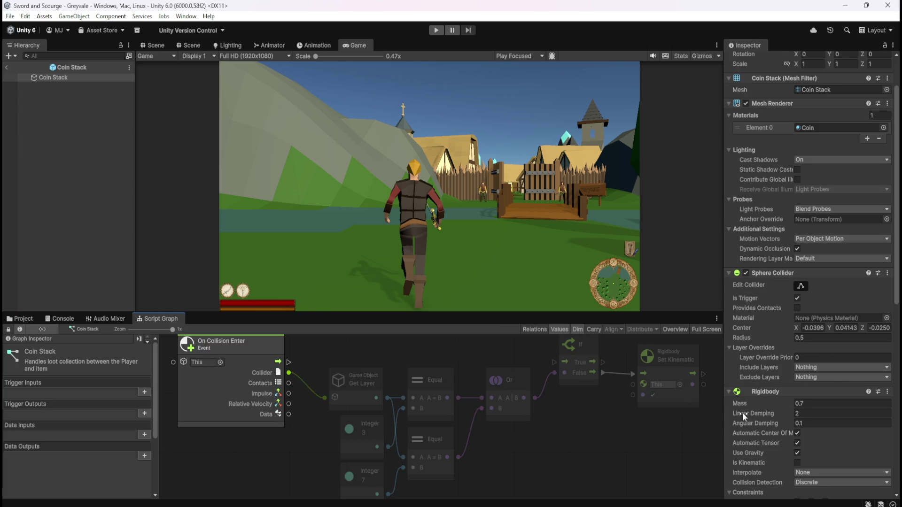
left_click(803, 412)
left_click(546, 414)
Disconnect the collider from the layer lookup and return to the Loot prefabs folder.
right_click(289, 373)
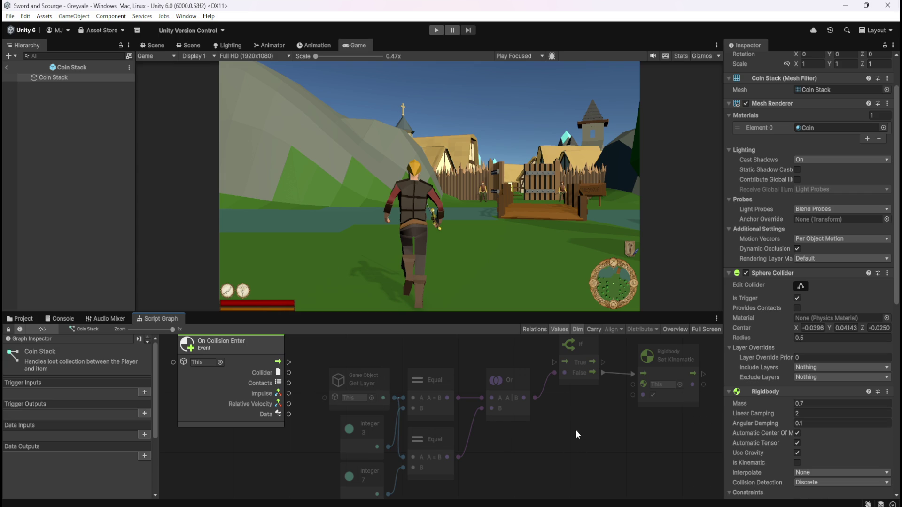
key("shift+space")
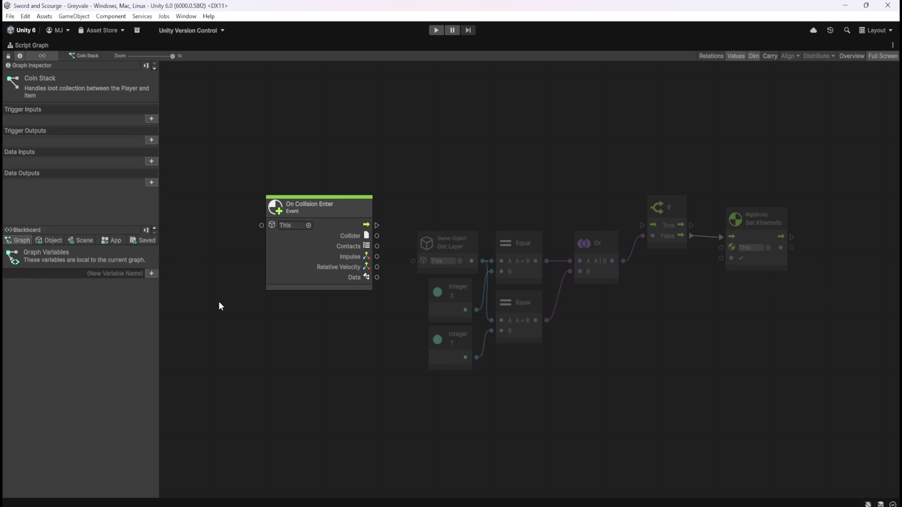
key("shift+space")
left_click(30, 317)
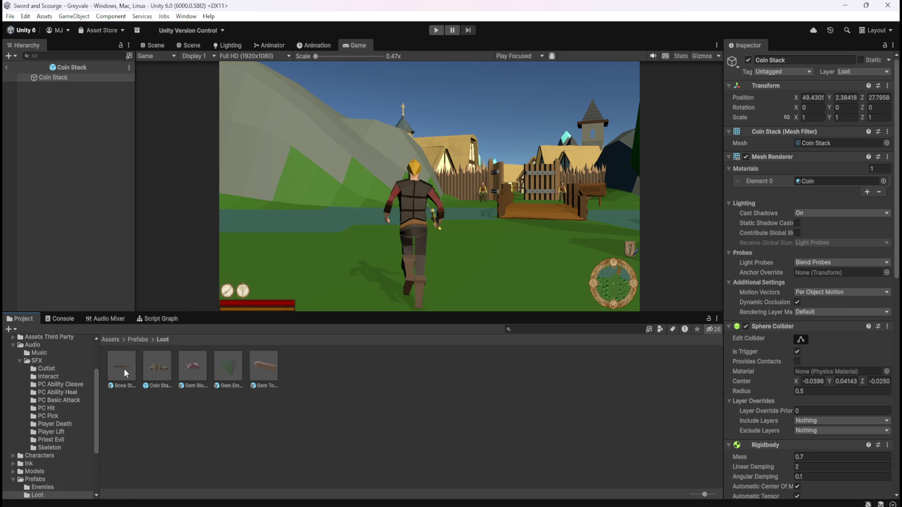
Set the Bone Stack prefab's Rigidbody Linear Damping to 2.
double_click(124, 368)
scroll(774, 405, "down", 5)
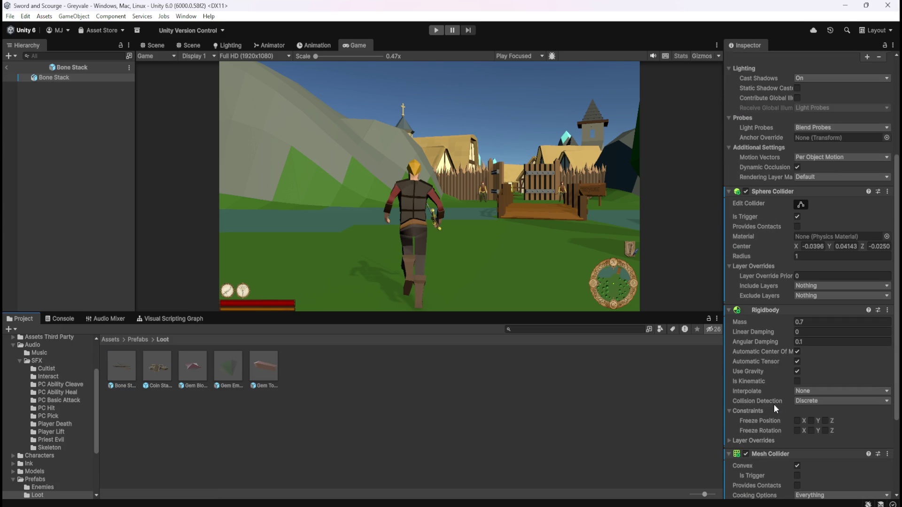
scroll(760, 358, "up", 5)
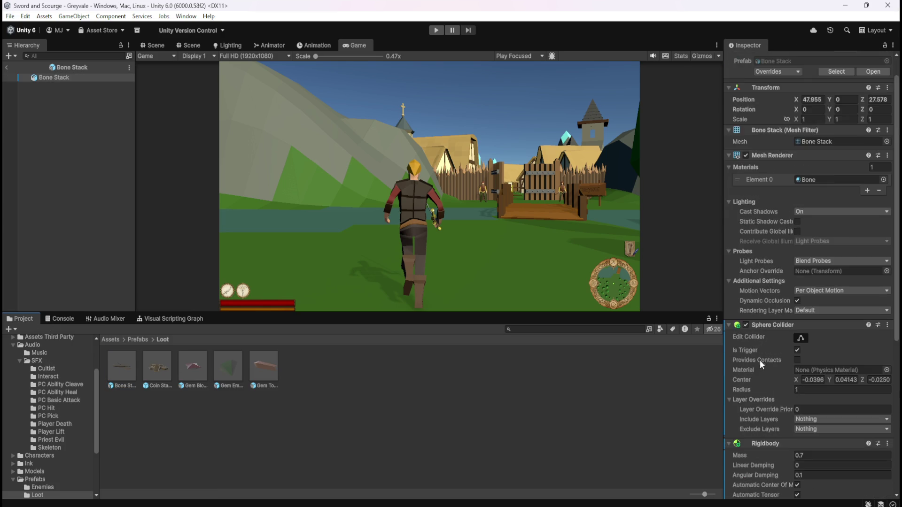
scroll(761, 386, "down", 5)
scroll(760, 385, "down", 2)
left_click(827, 278)
type("2")
left_click(464, 420)
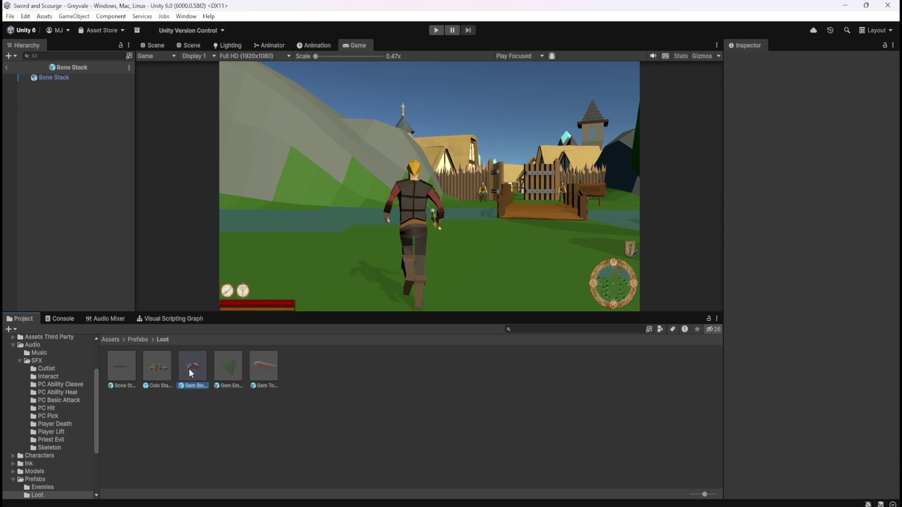
Check the Rigidbody Linear Damping values of the Gem Blood Ruby and Gem Emerald prefabs.
scroll(784, 282, "down", 10)
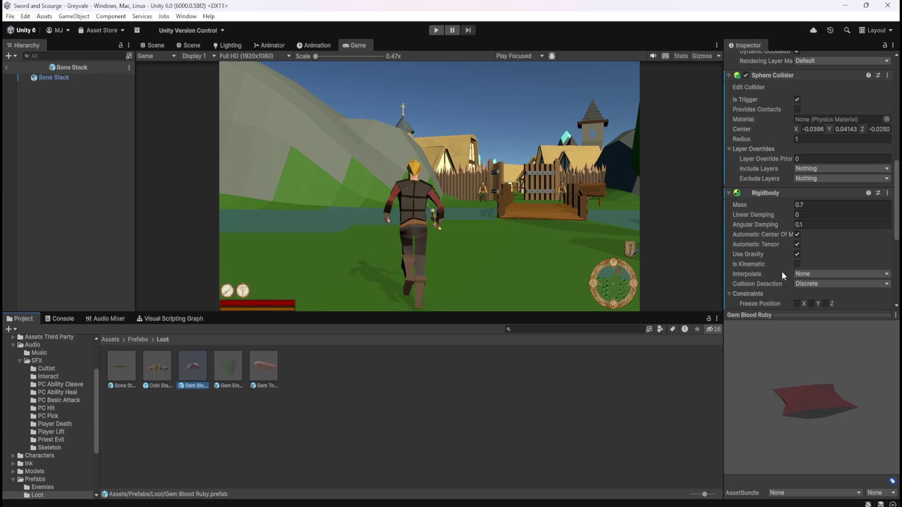
left_click(827, 215)
left_click(345, 426)
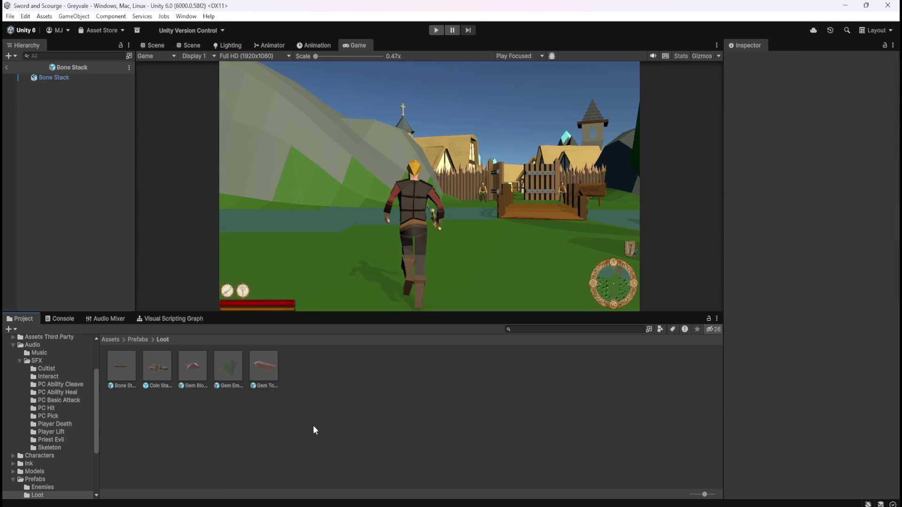
left_click(226, 371)
scroll(825, 263, "down", 10)
left_click(800, 268)
left_click(352, 421)
Review the Gem Topaz prefab, then compare the Bone Stack and Coin Stack Rigidbody settings.
left_click(269, 378)
scroll(792, 222, "down", 5)
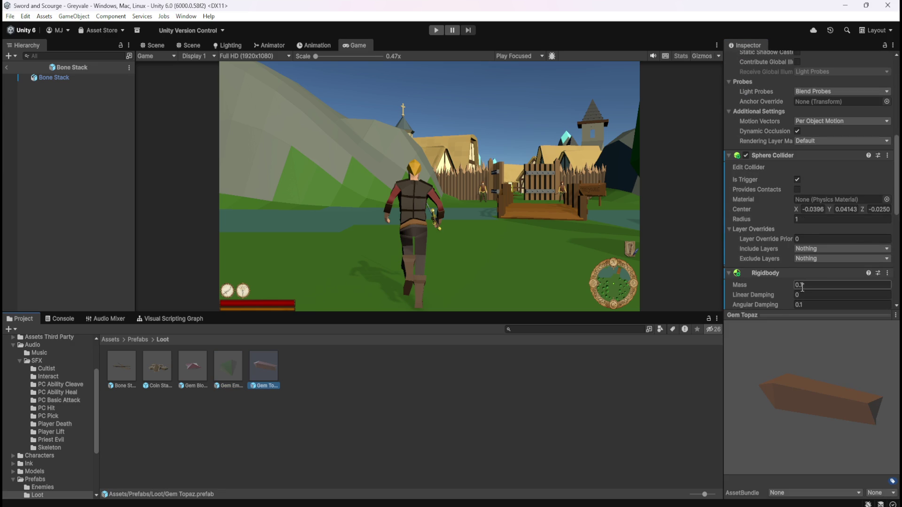
scroll(794, 282, "down", 3)
left_click(465, 398)
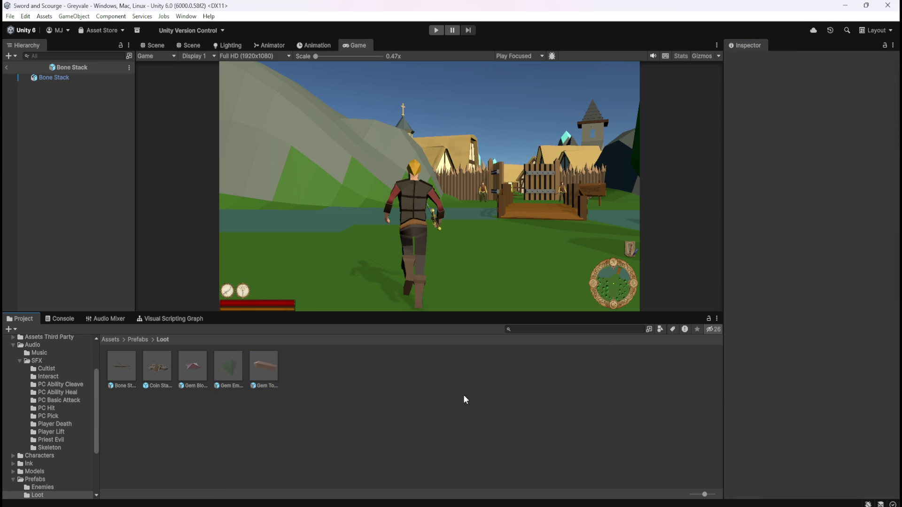
left_click(127, 371)
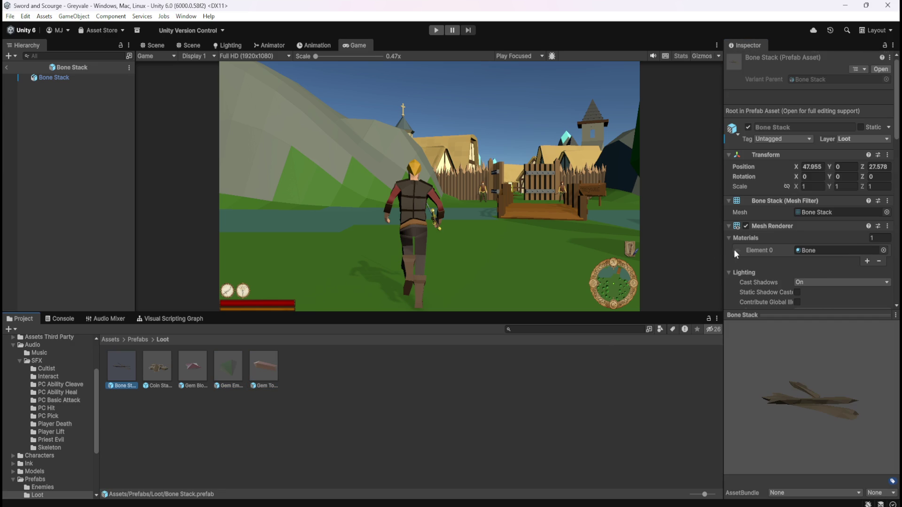
scroll(780, 248, "down", 10)
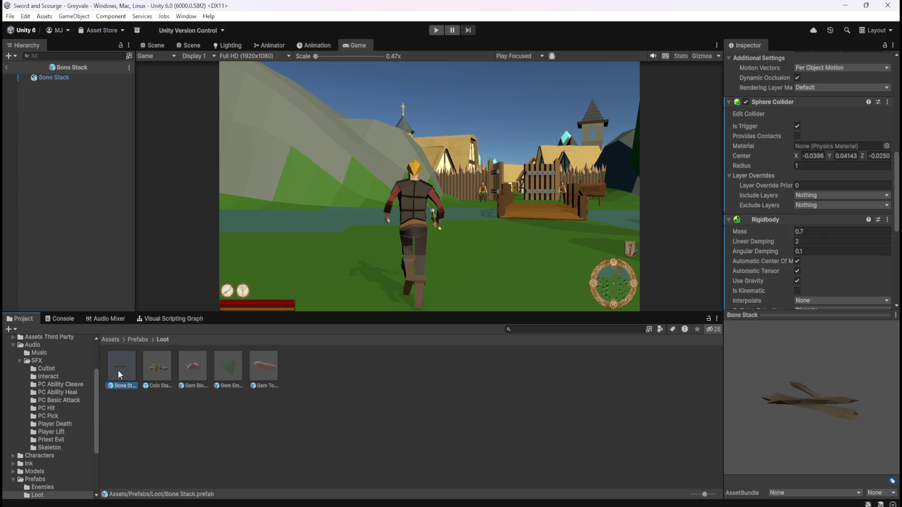
left_click(160, 368)
scroll(790, 221, "down", 5)
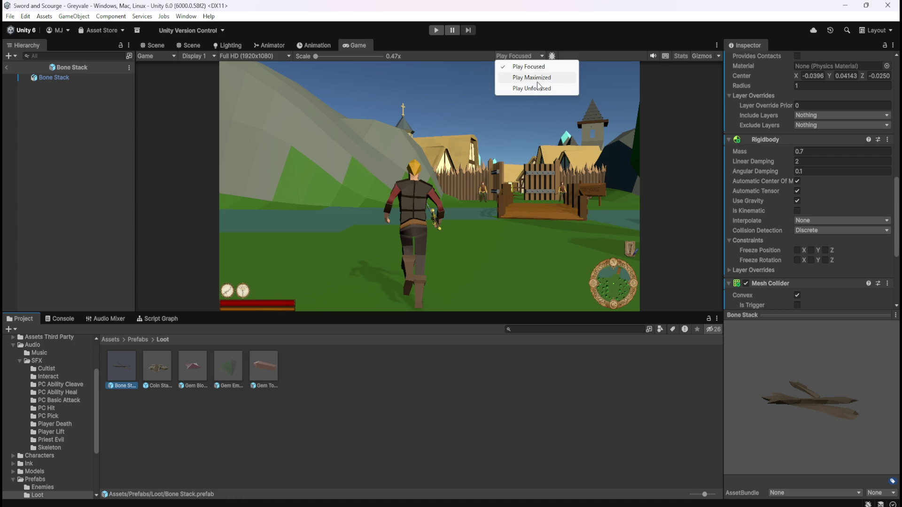
Turn on Play Maximized, enter play mode and run across the bridge to the Greyvale gate.
left_click(8, 69)
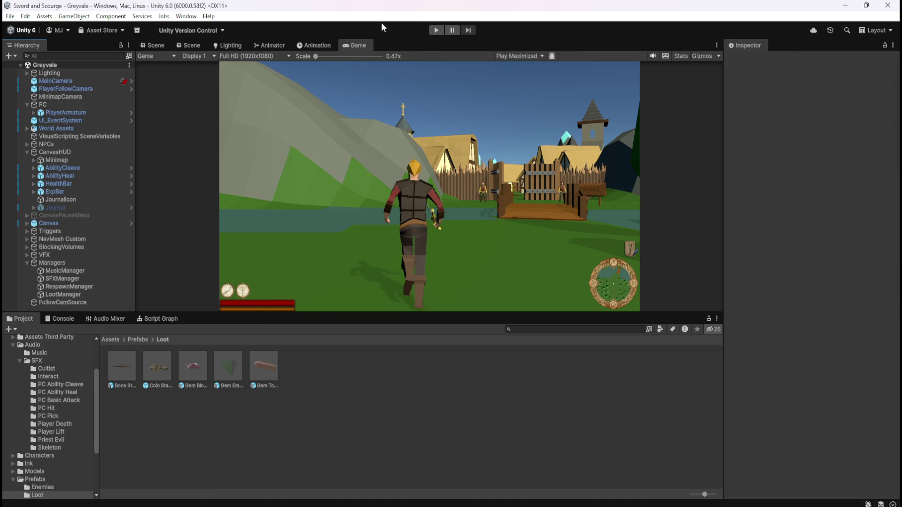
left_click(431, 30)
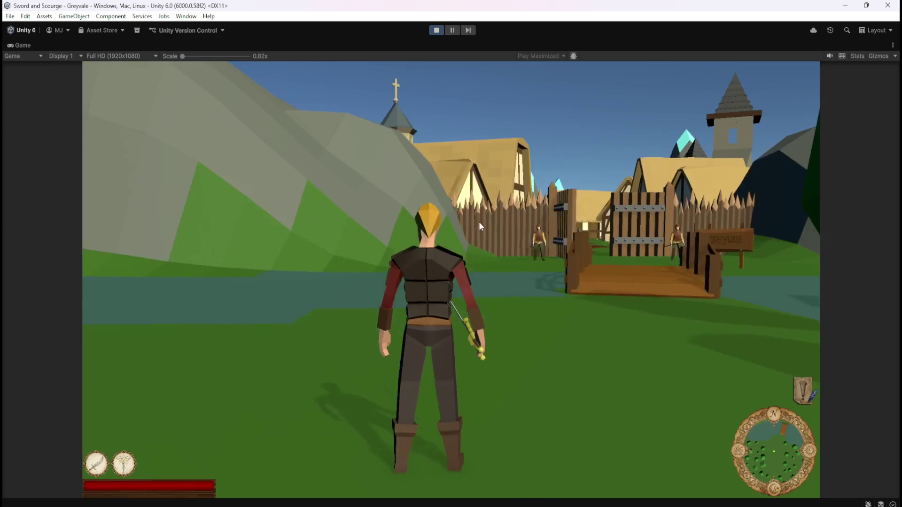
key("w")
key("w")
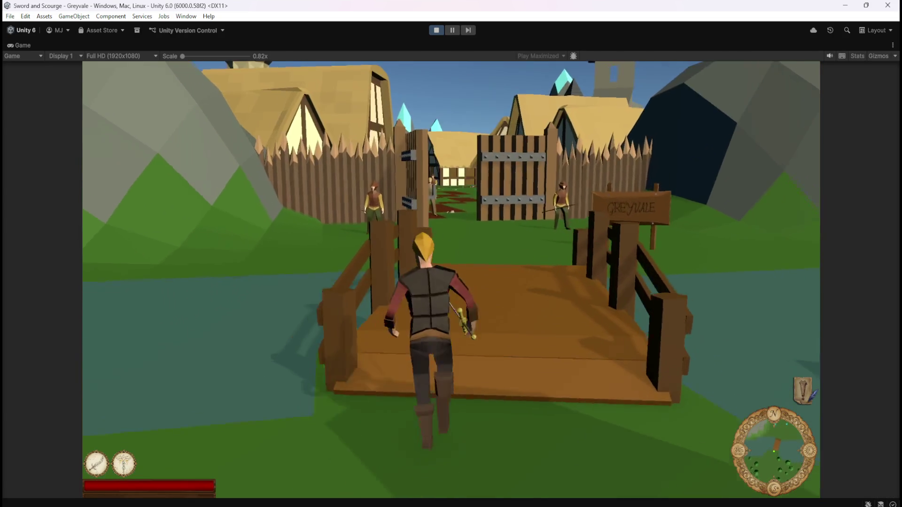
Run through Greyvale past the well and up the church path toward the graveyard.
key("w")
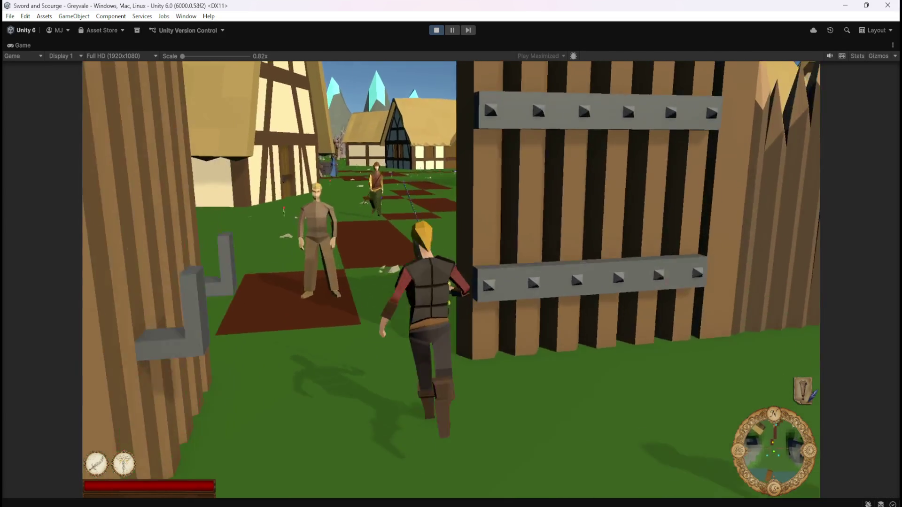
key("w")
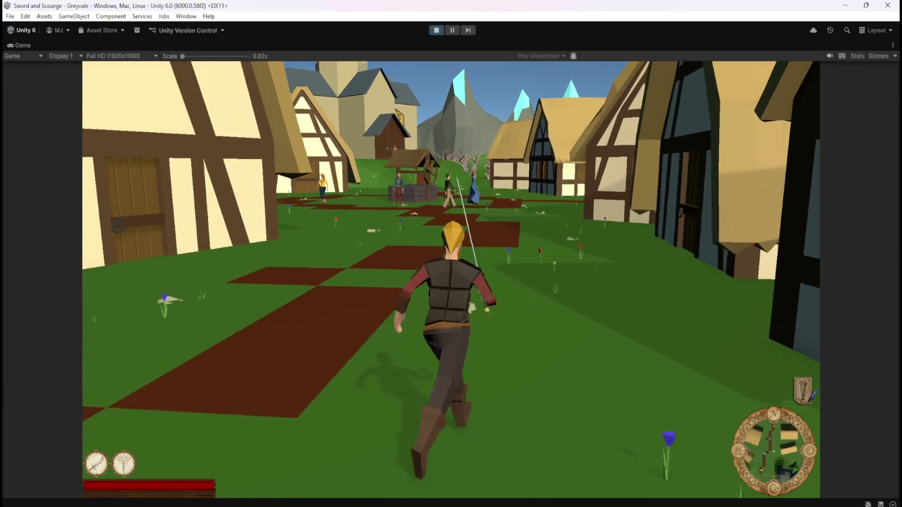
key("w")
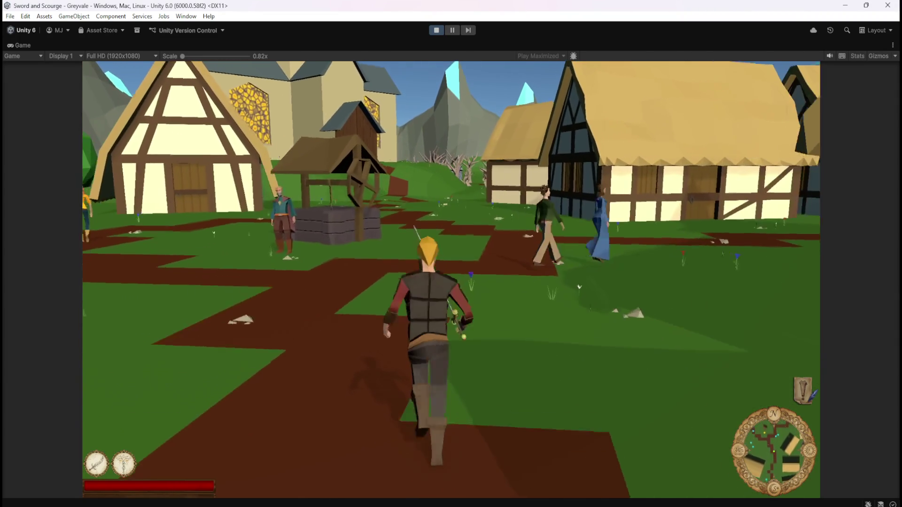
key("w")
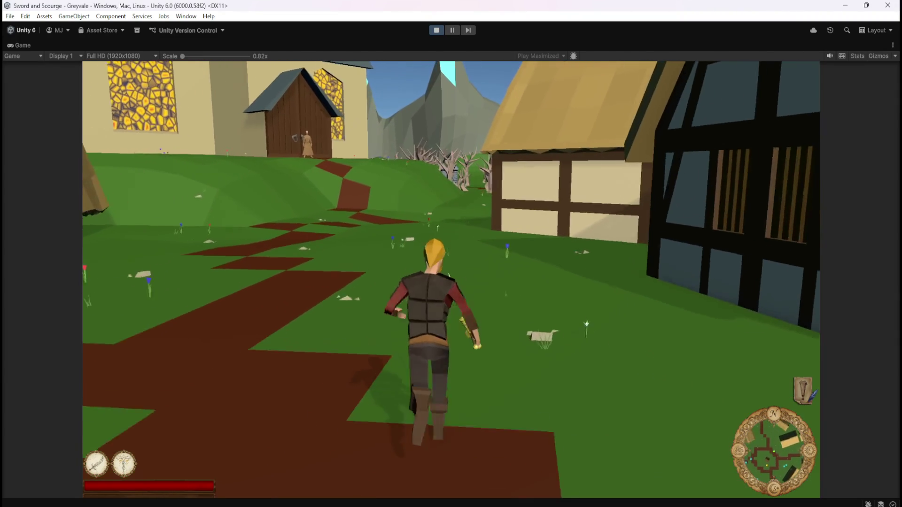
key("w")
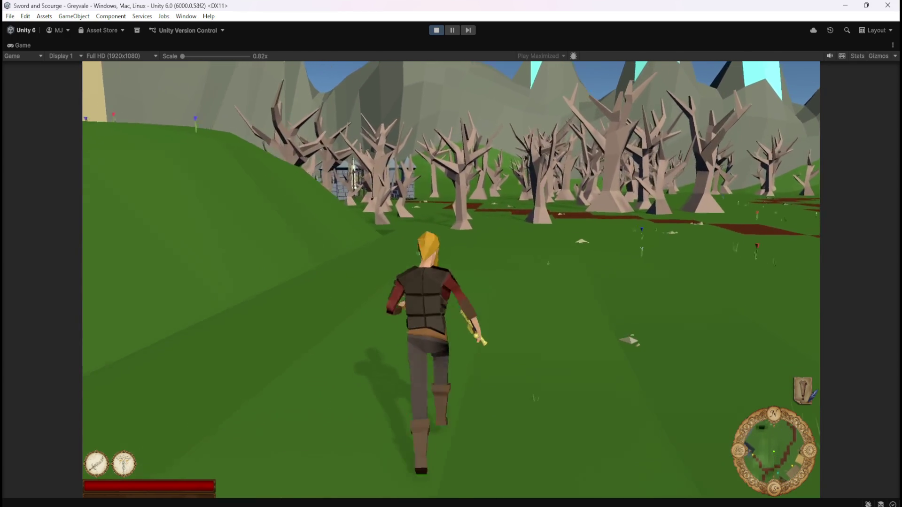
key("w")
key("w")
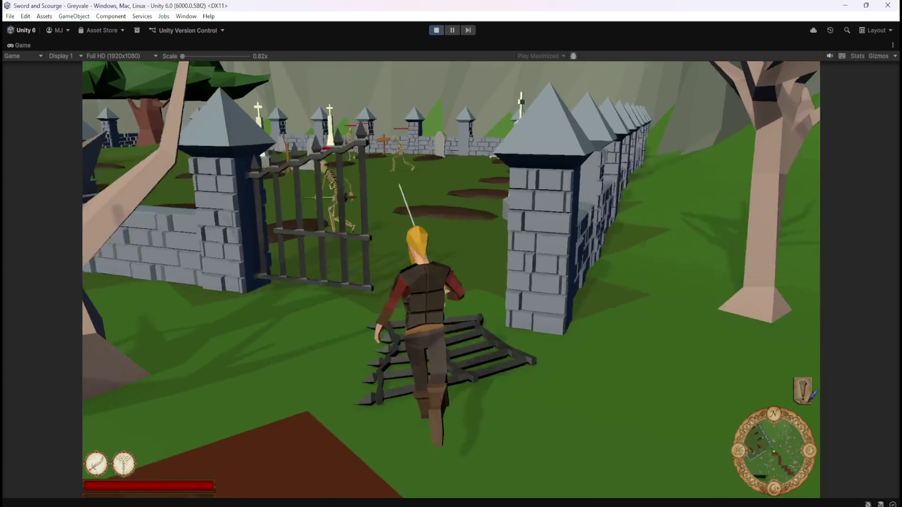
Enter the graveyard and fight the skeletons with the sword until one collapses.
key("w")
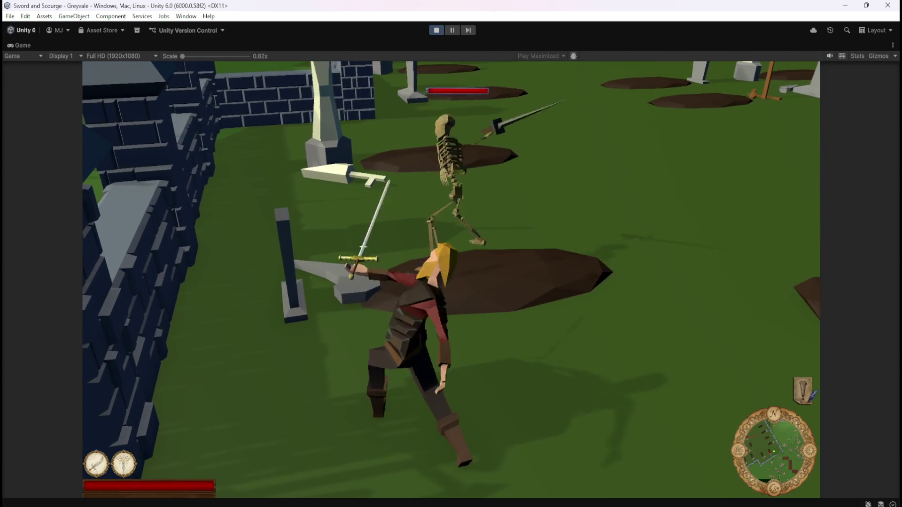
key("w")
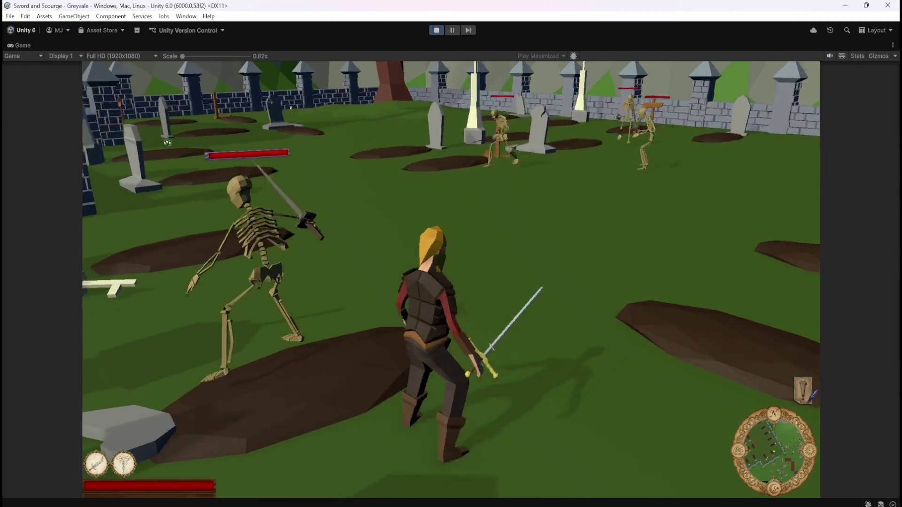
key("w")
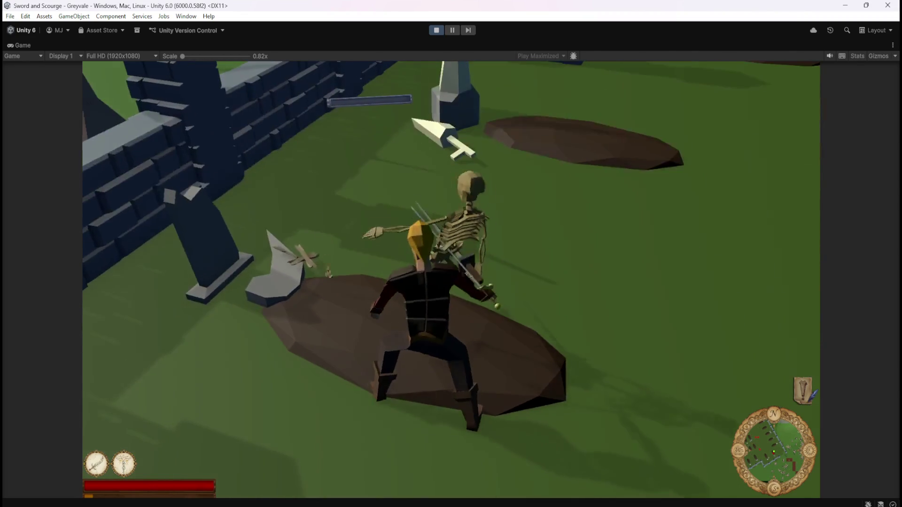
key("w")
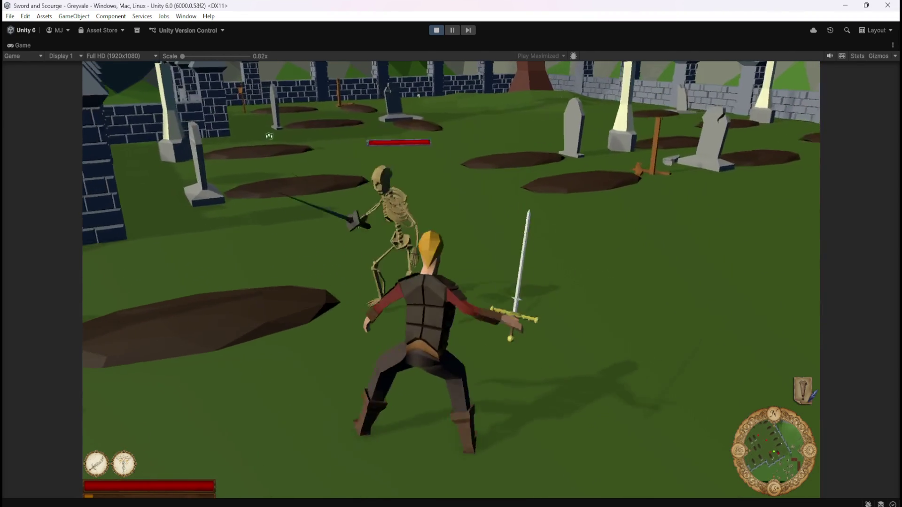
key("w")
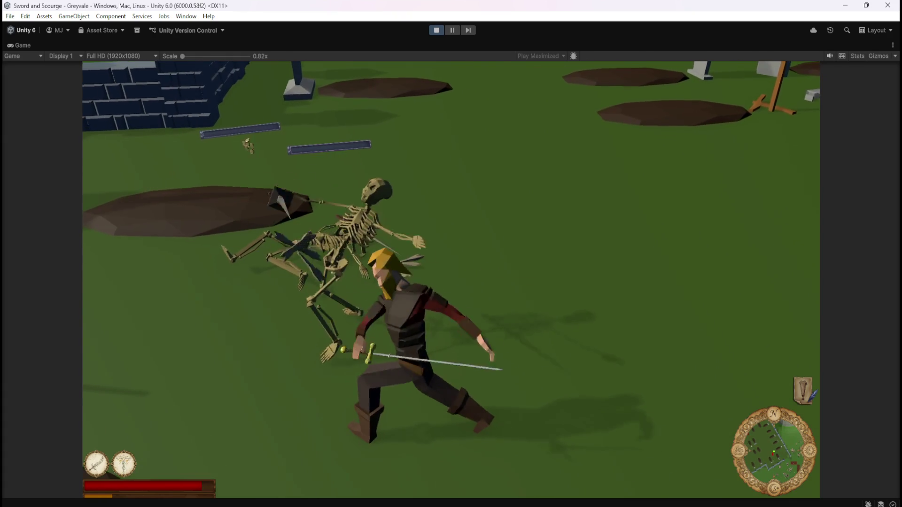
key("w")
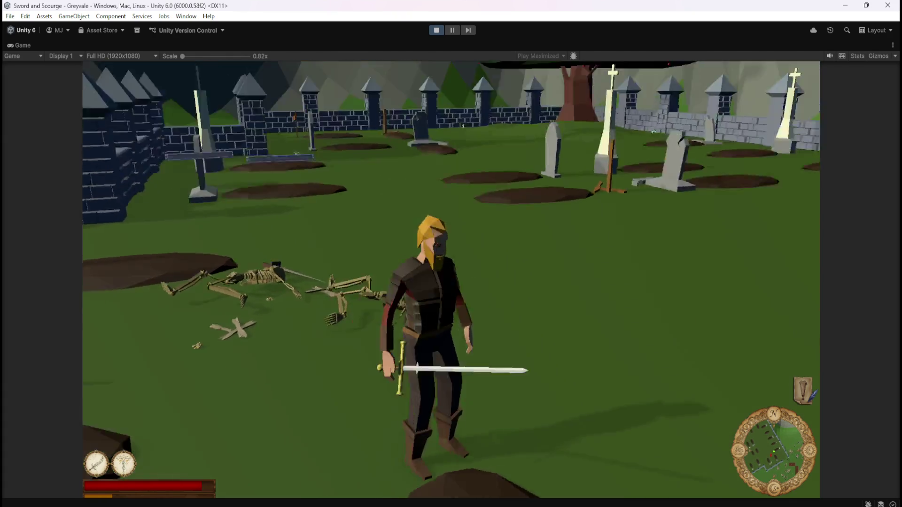
key("w")
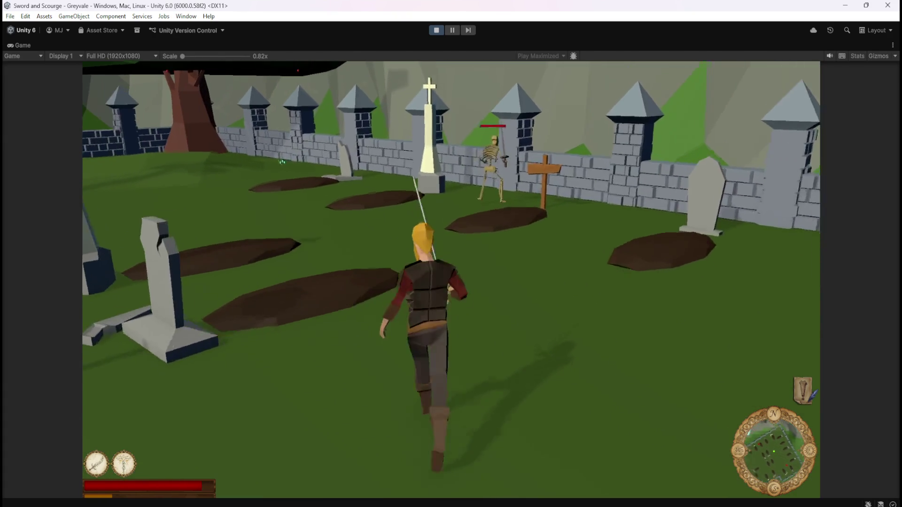
key("w")
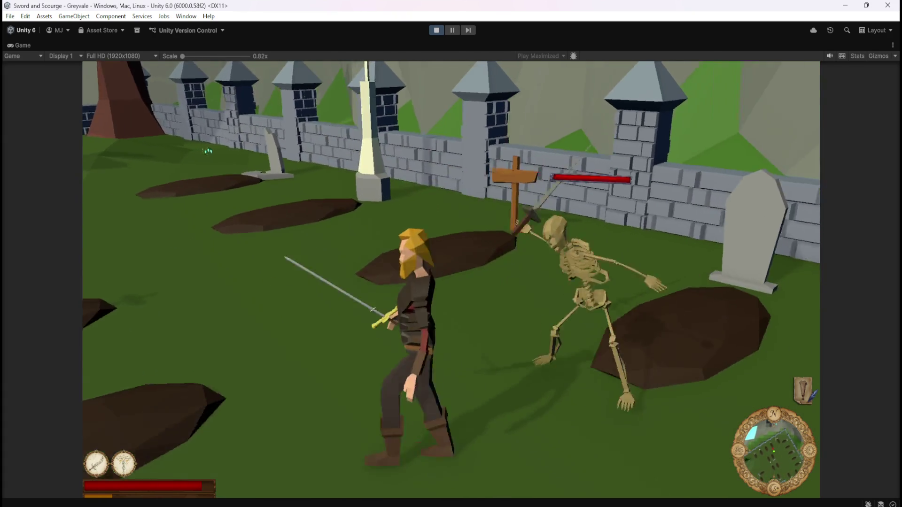
key("w")
key("w")
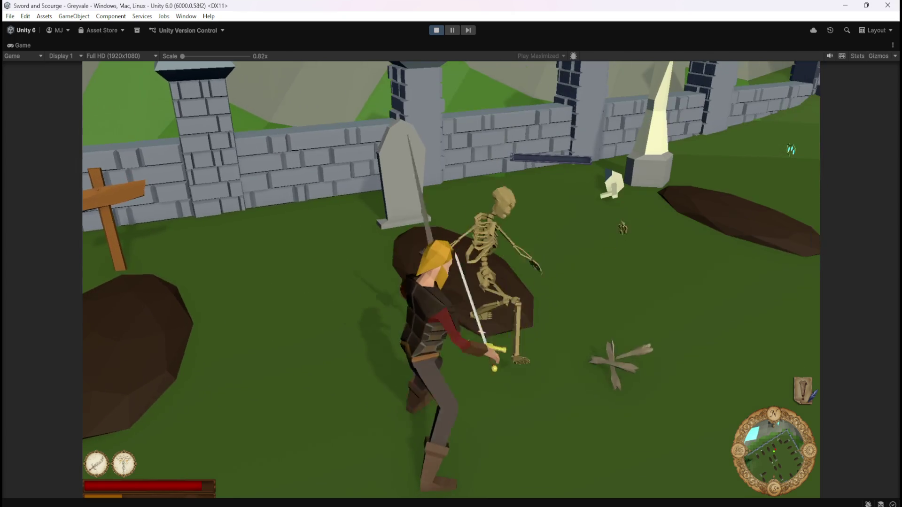
key("w")
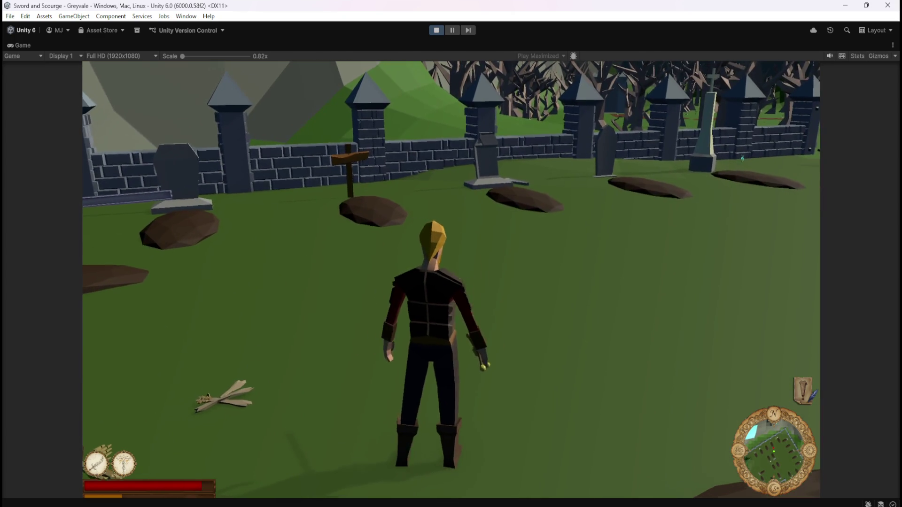
Walk around the graveyard and inspect the dropped bones resting on the grass.
key("s")
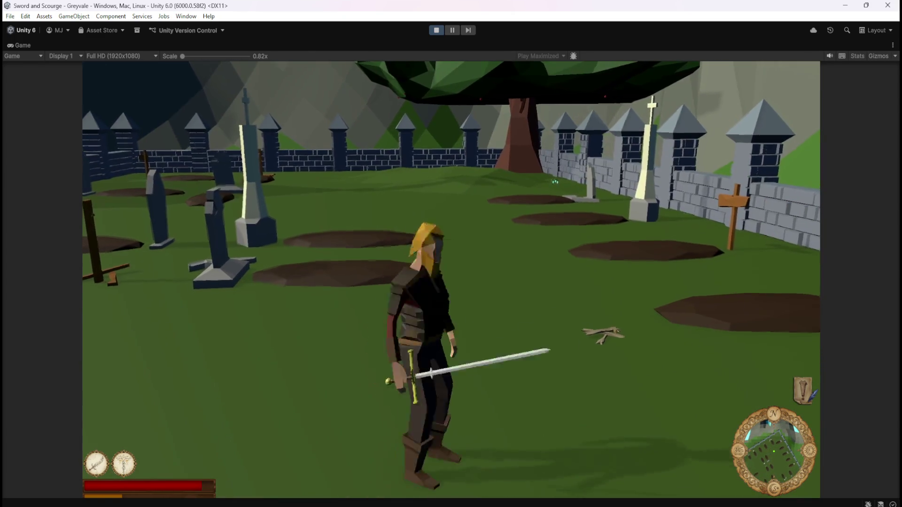
key("w")
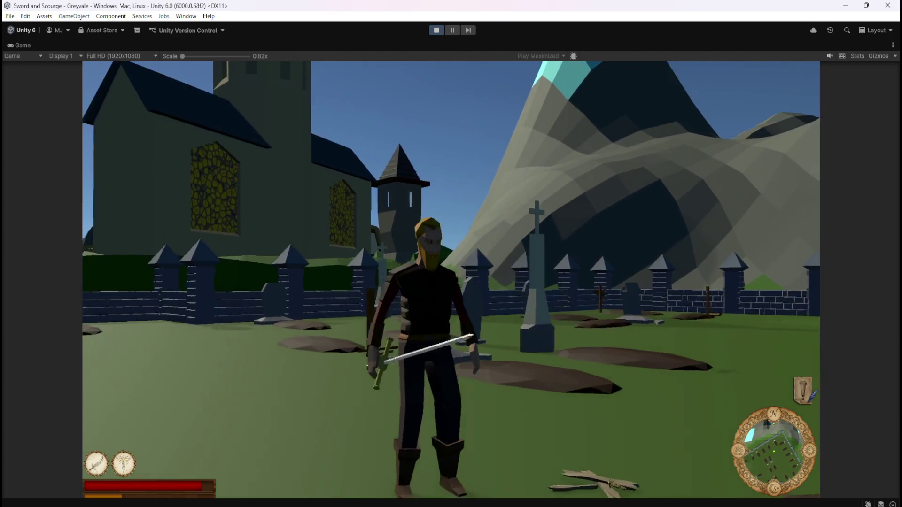
key("w")
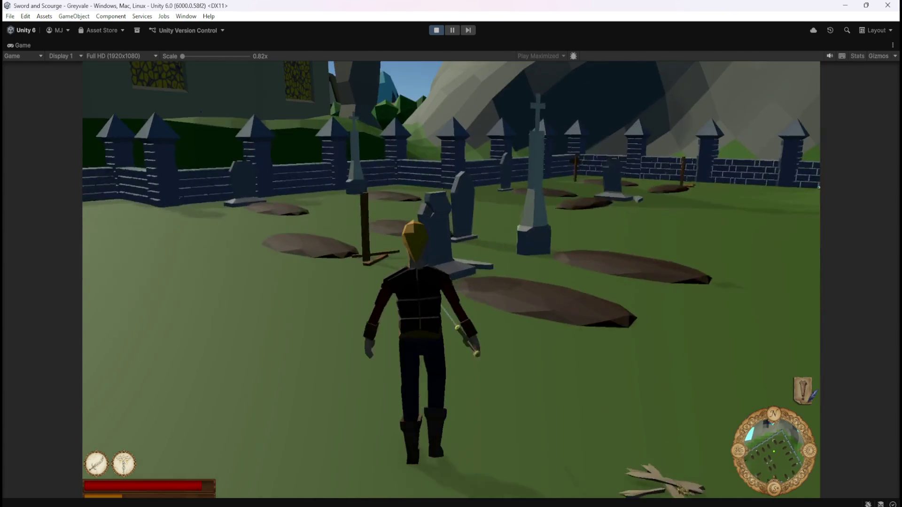
key("w")
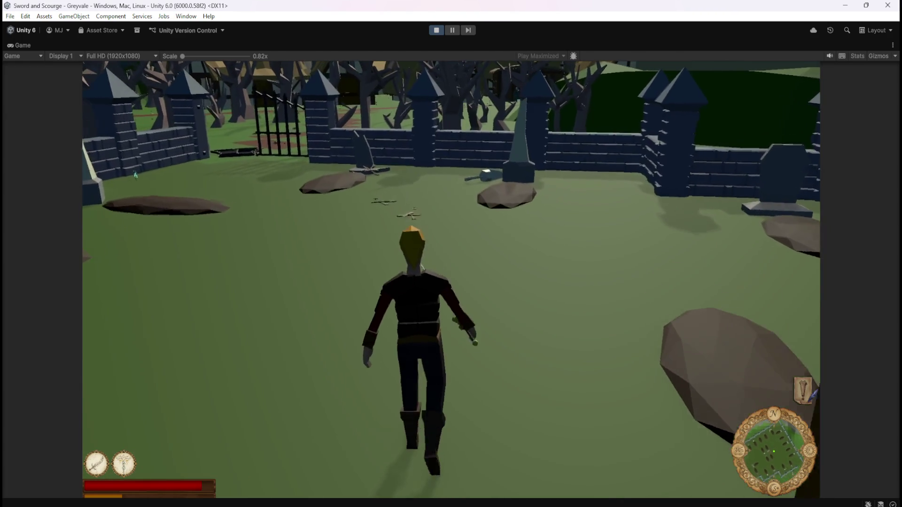
key("w")
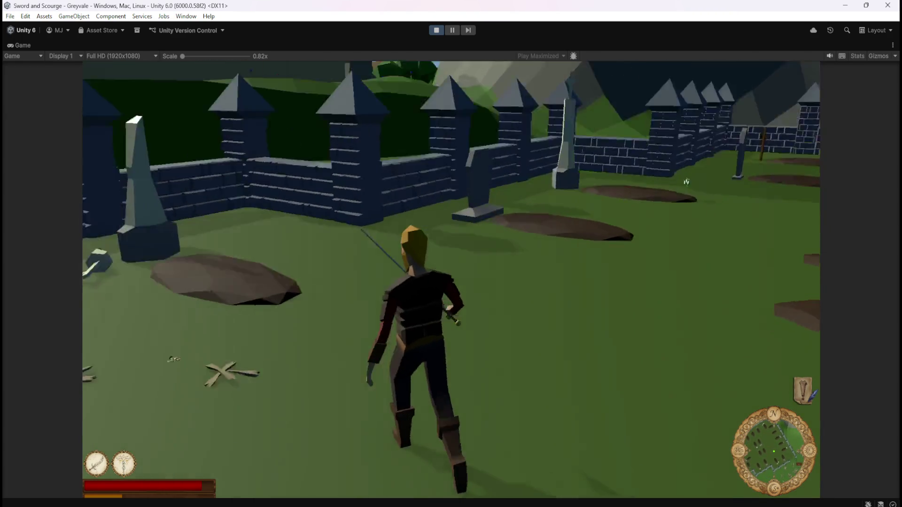
key("w")
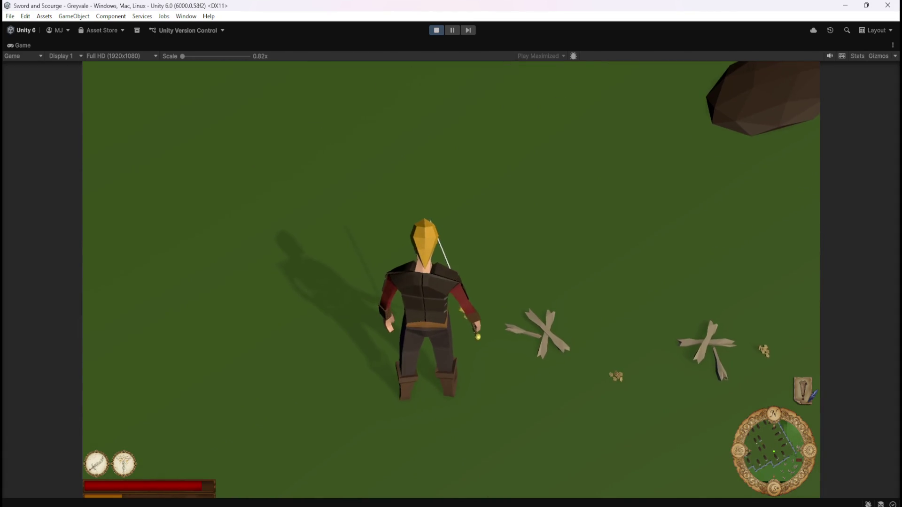
key("w")
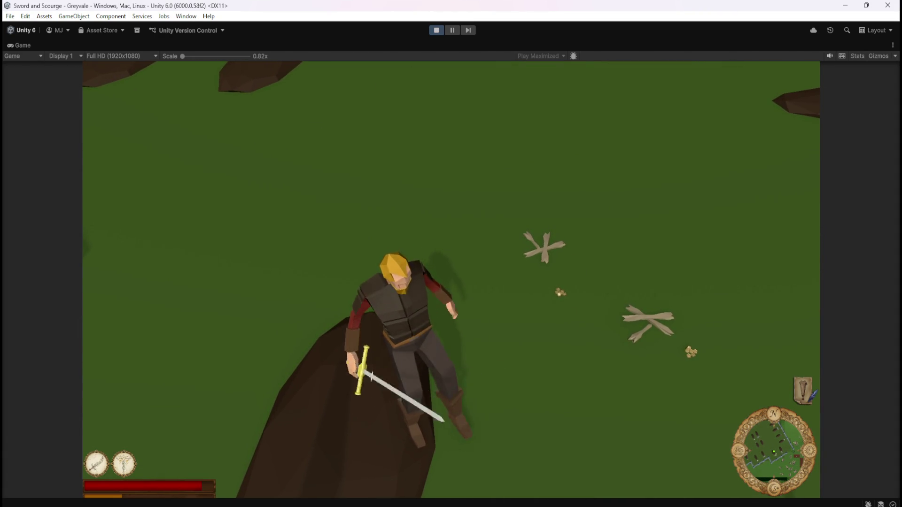
Attack another skeleton with the sword, then run toward the graveyard wall.
key("w")
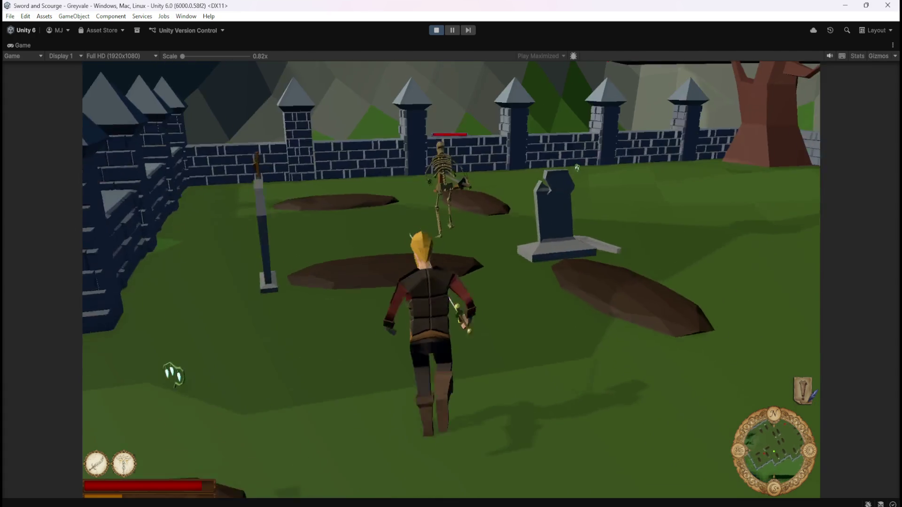
left_click(469, 235)
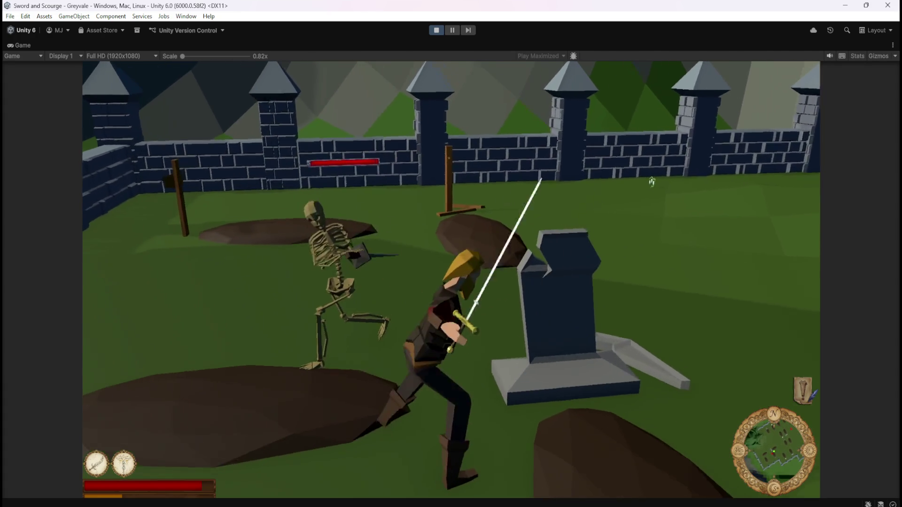
left_click(647, 182)
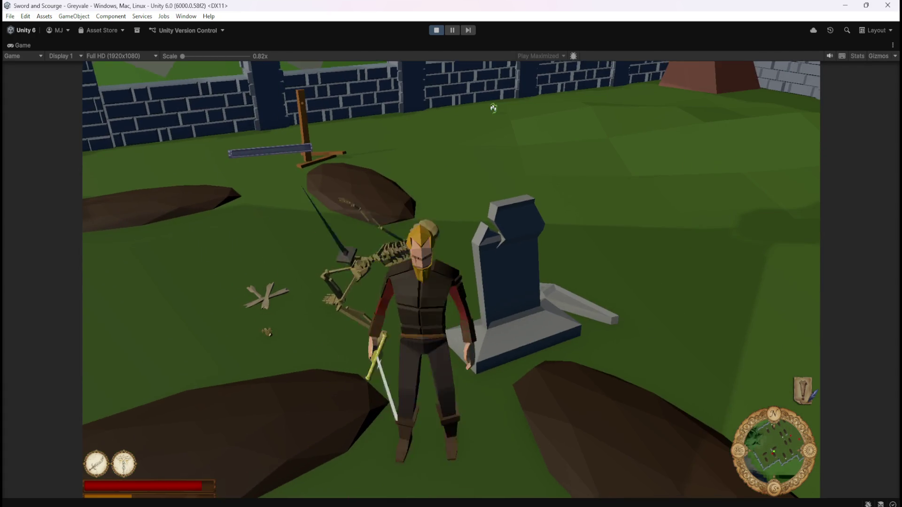
left_click(241, 169)
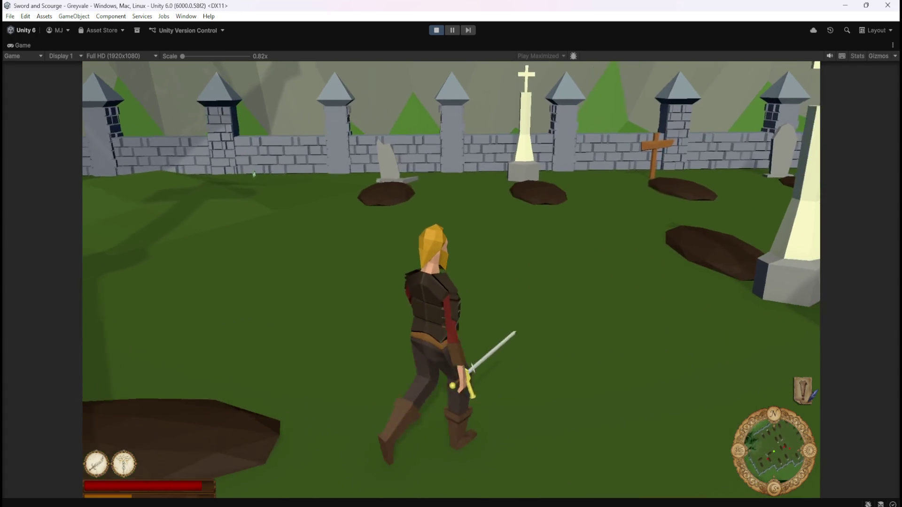
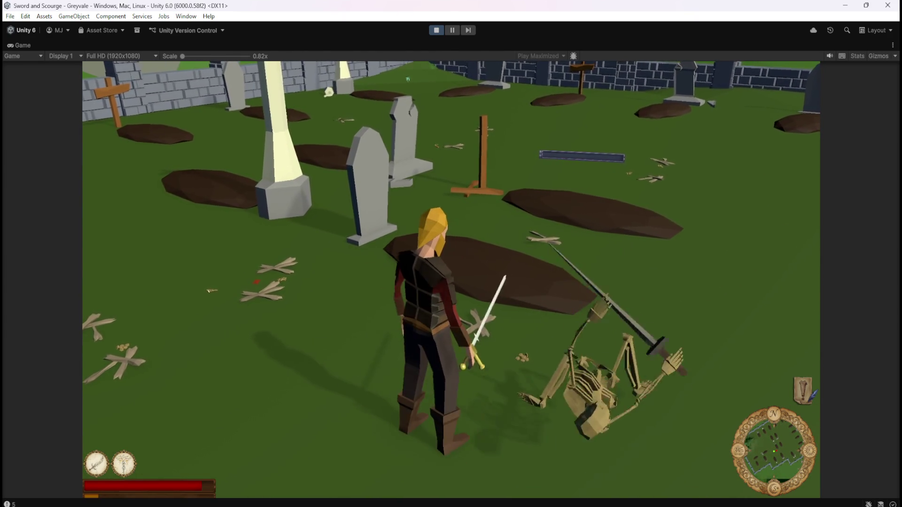
Run the hero toward the wooden cross and strike the approaching skeleton with the sword.
key("w")
key("s")
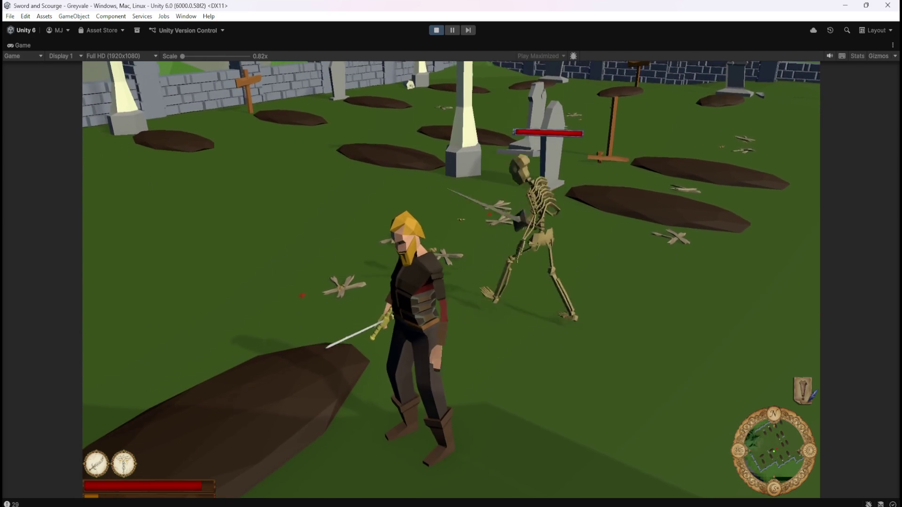
key("w")
key("space")
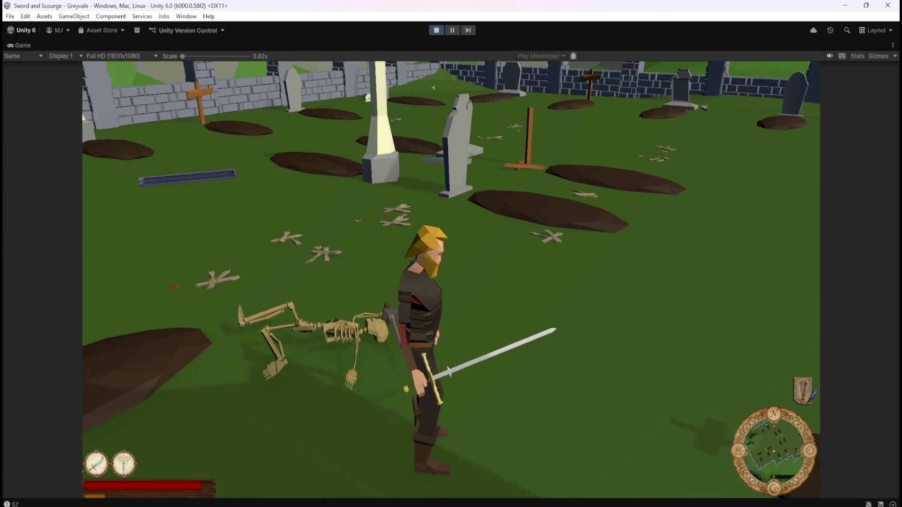
Walk the hero deeper into the graveyard toward the distant skeleton.
key("s")
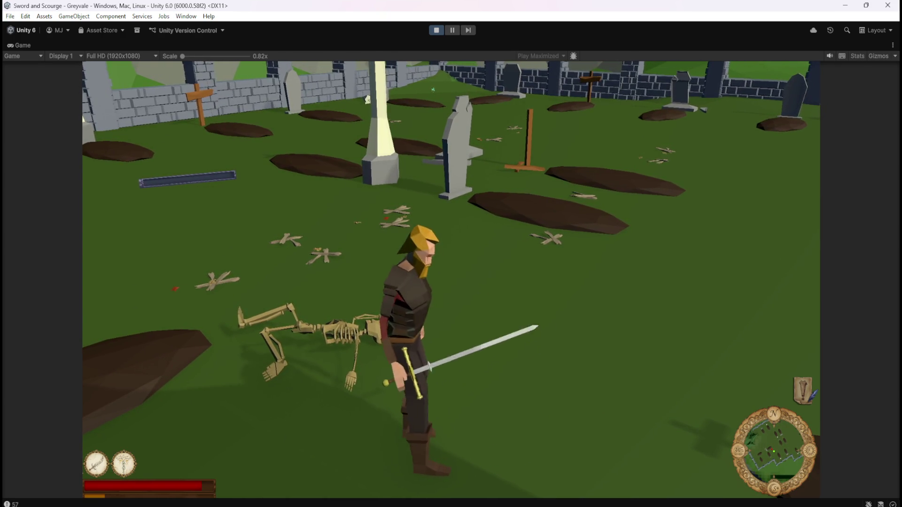
key("d")
key("w")
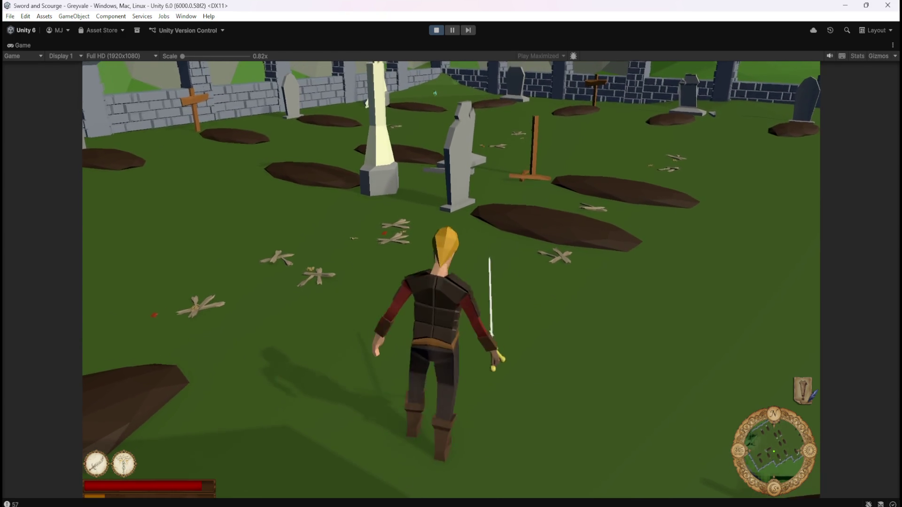
key("w")
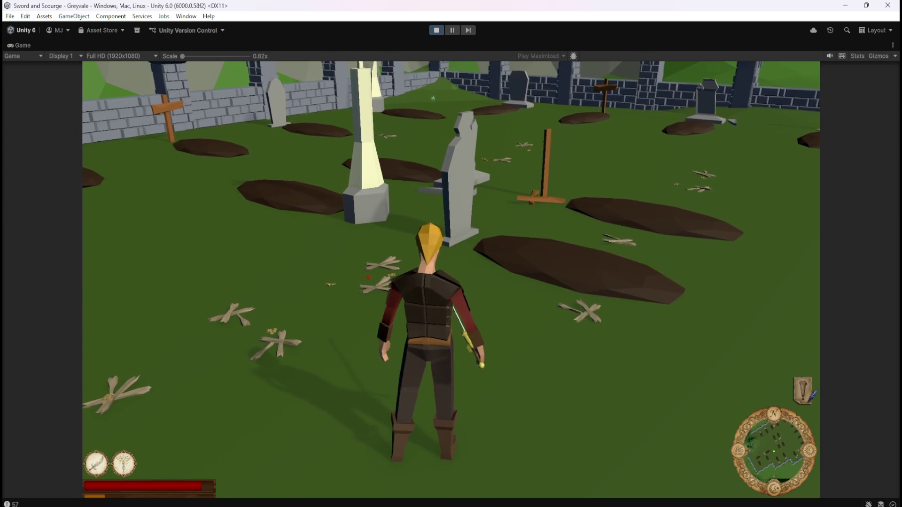
key("a")
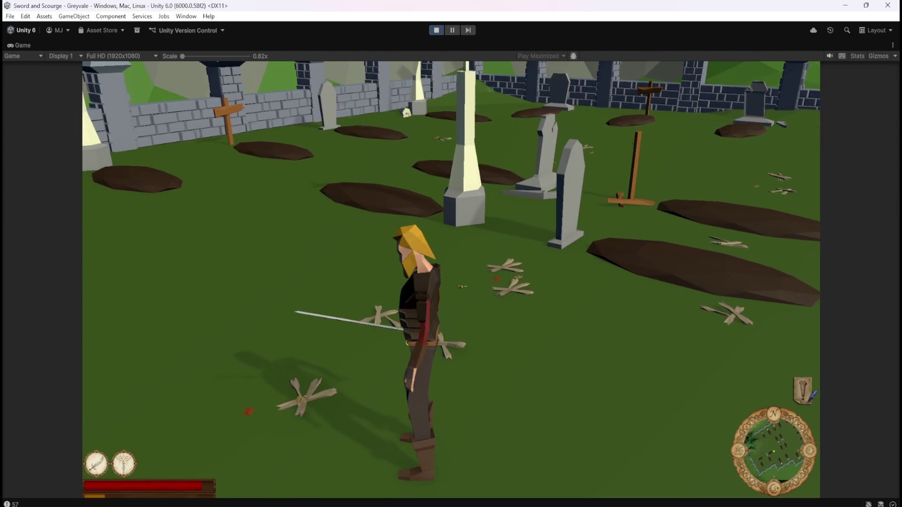
key("d")
key("w")
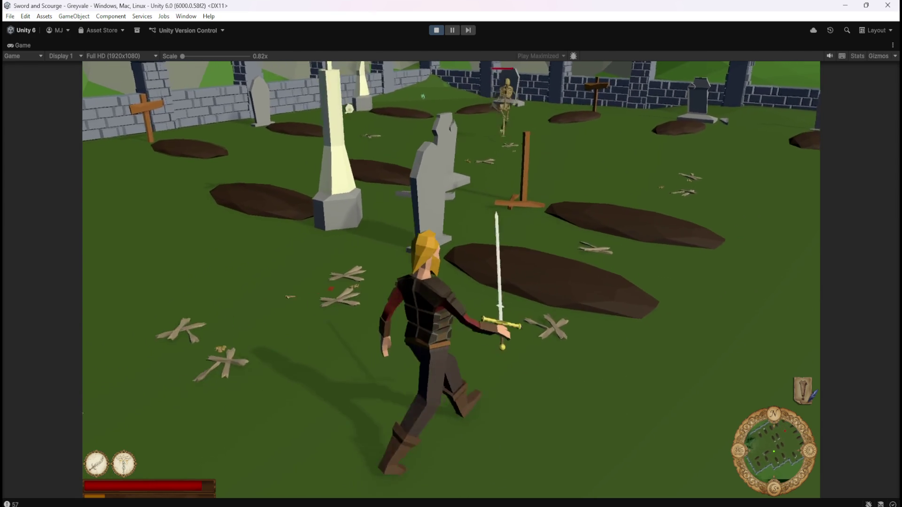
Close in on the skeletons and keep swinging until they collapse.
key("s")
key("w")
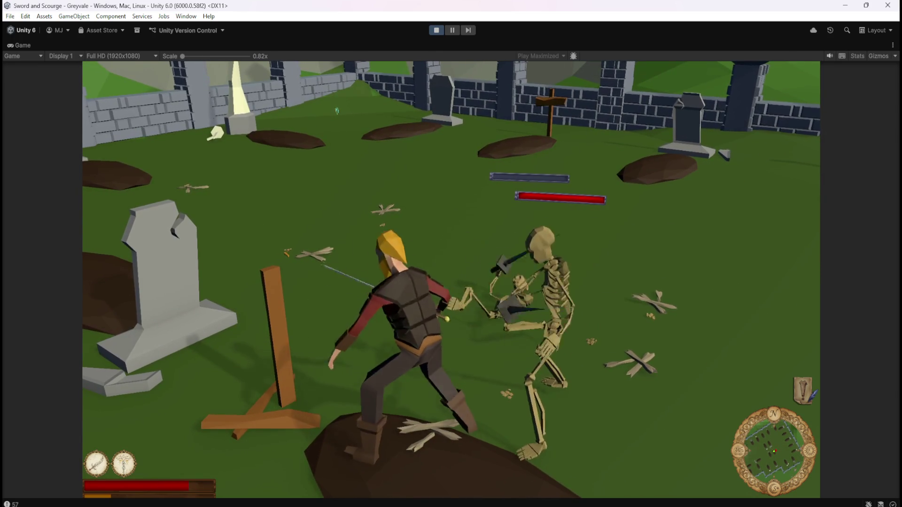
key("s")
key("w")
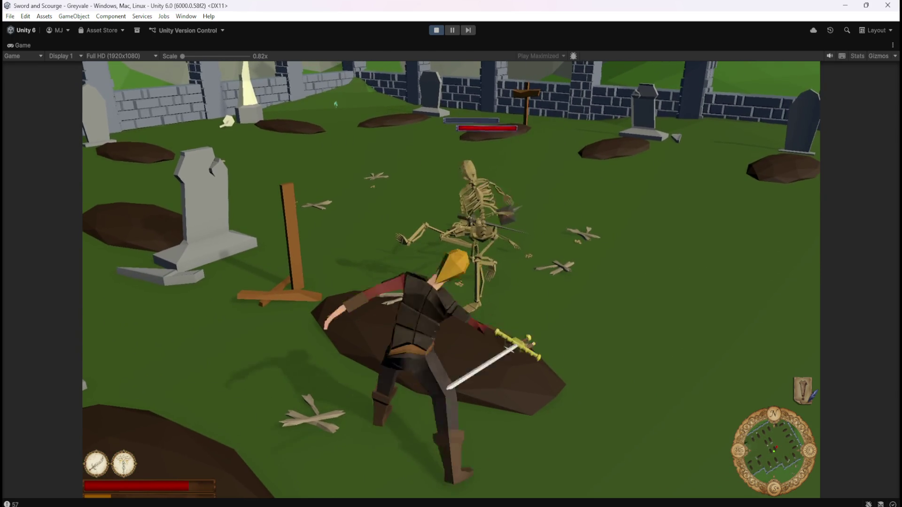
key("w")
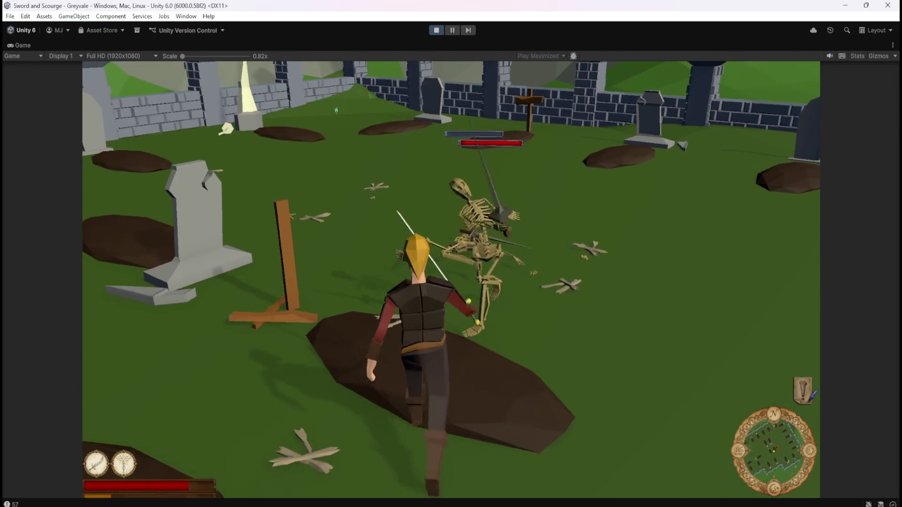
key("w")
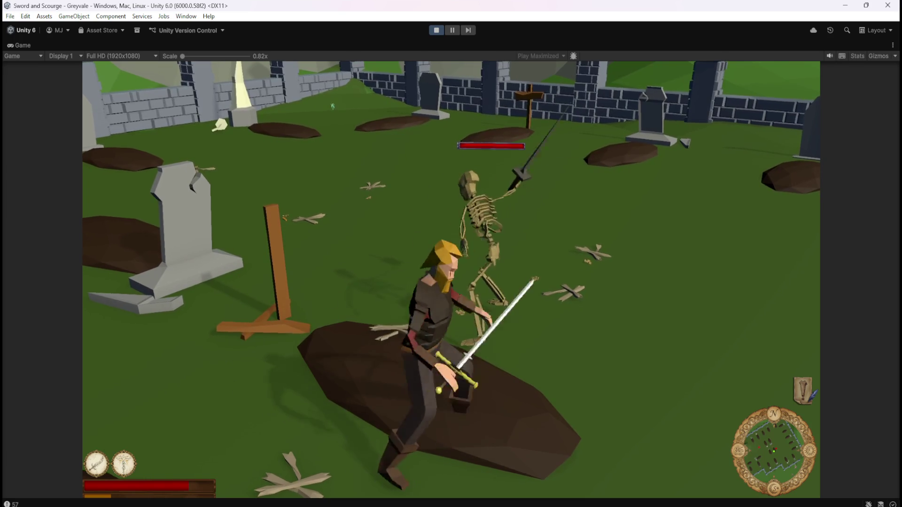
key("w")
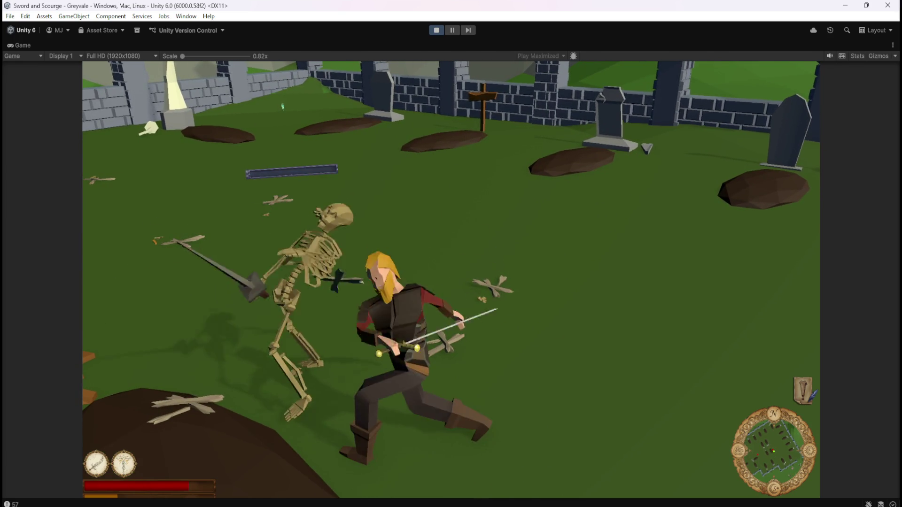
Cut down the next skeletons, then pause the game with Esc.
key("s")
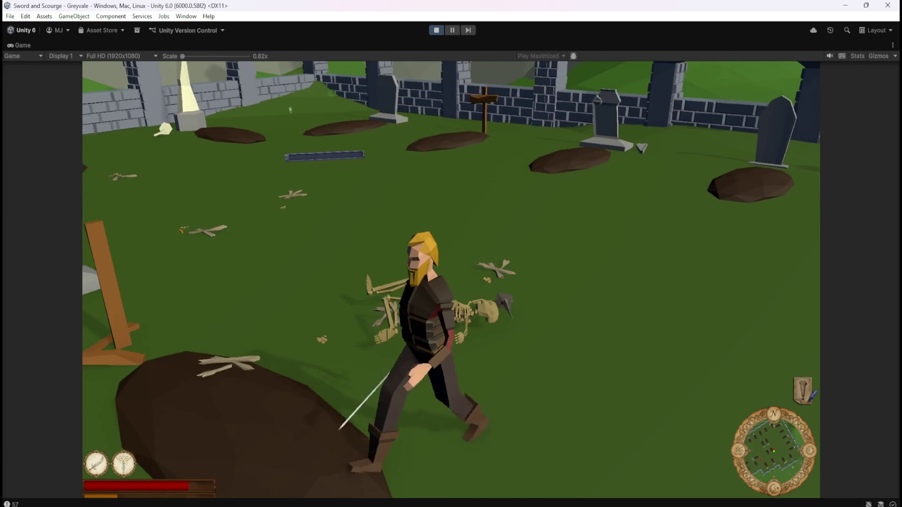
key("a")
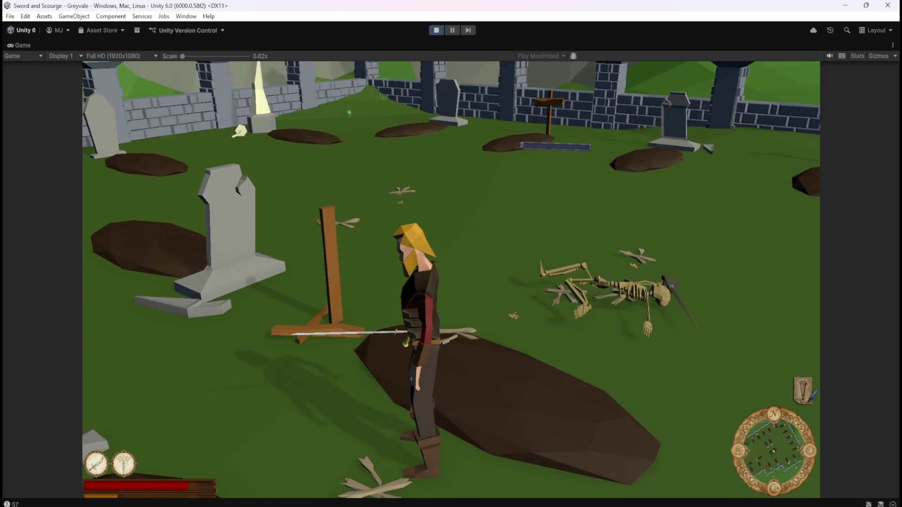
key("a")
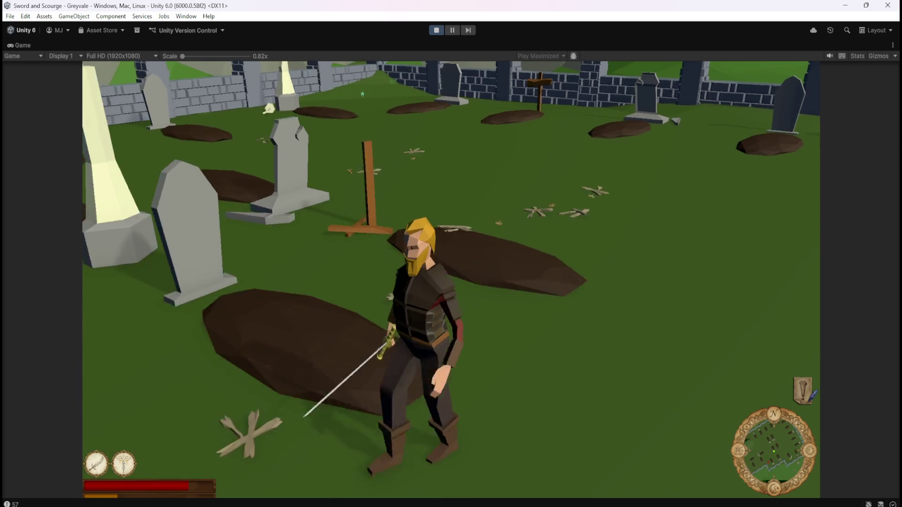
key("w")
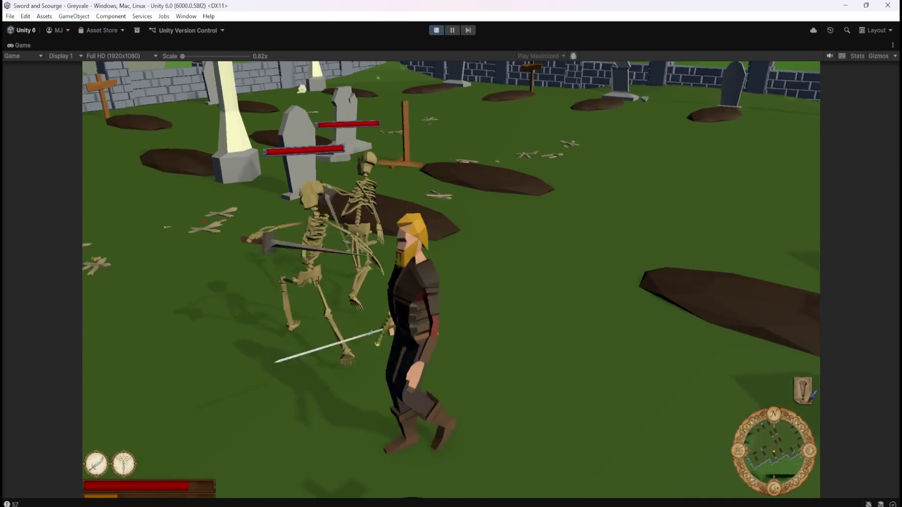
key("w")
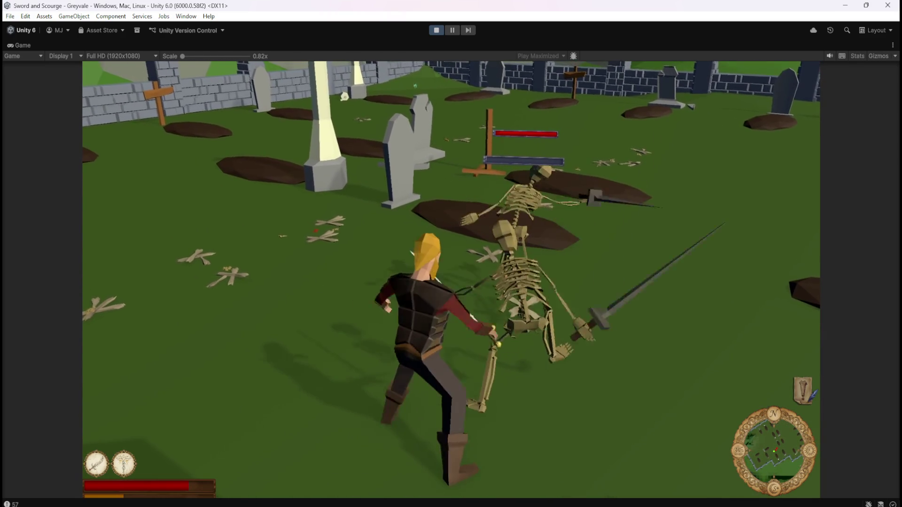
key("d")
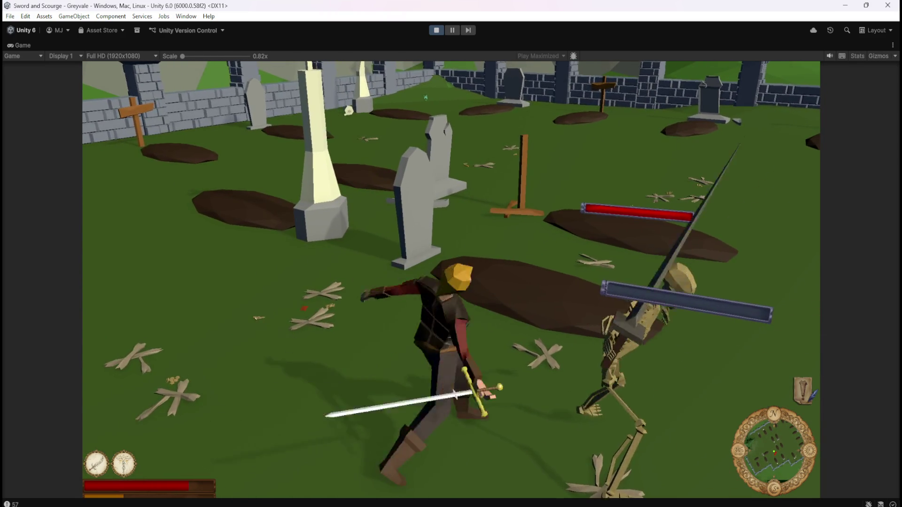
key("s")
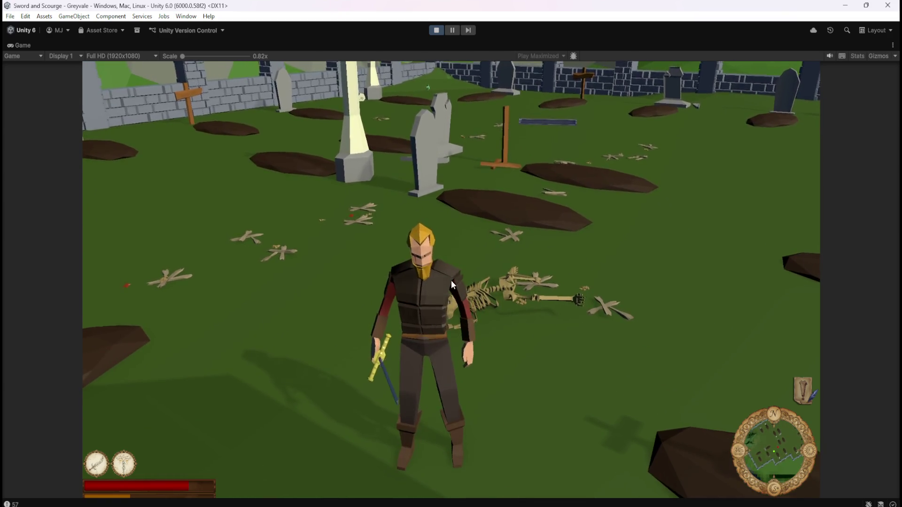
key("Escape")
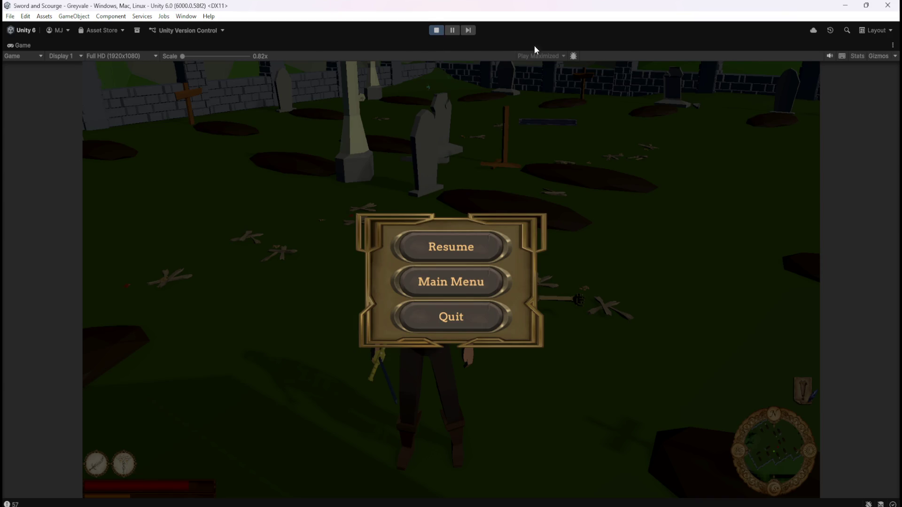
Stop the playtest and select the Gem Topaz prefab in Prefabs/Loot.
left_click(436, 30)
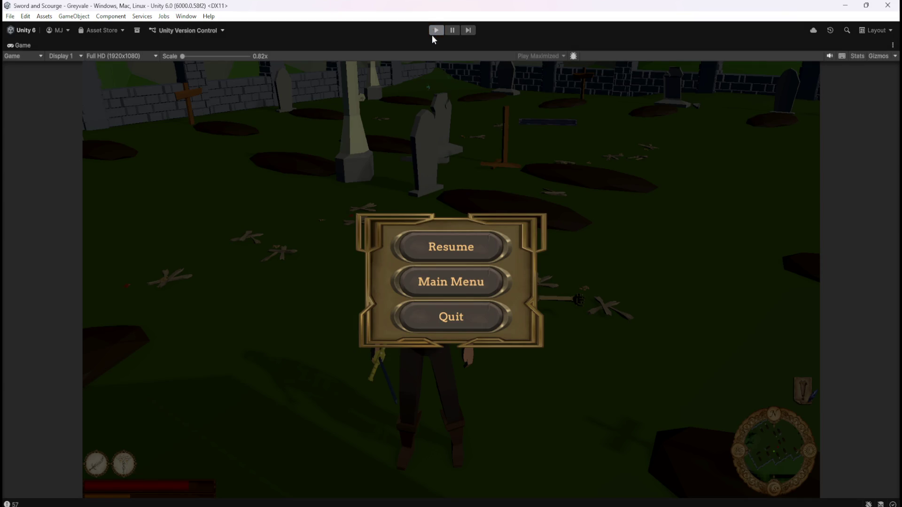
left_click(259, 361)
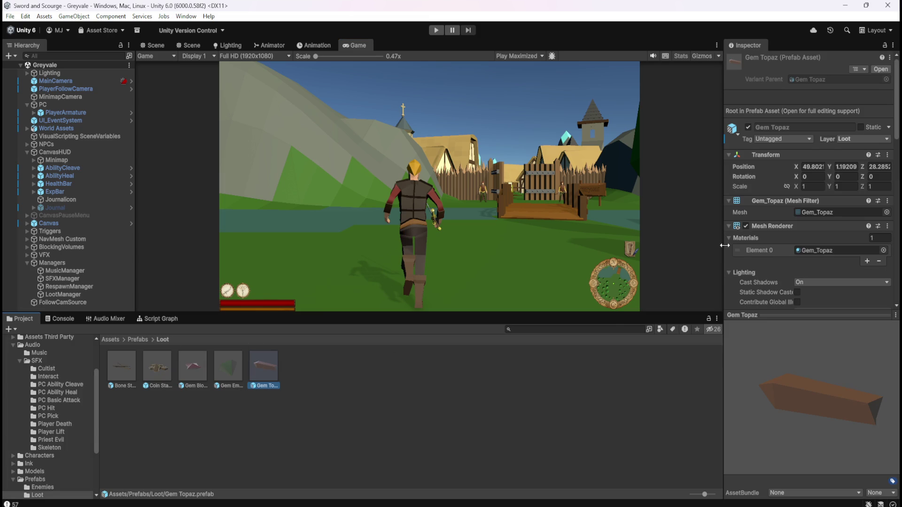
scroll(756, 220, "down", 5)
scroll(772, 213, "down", 5)
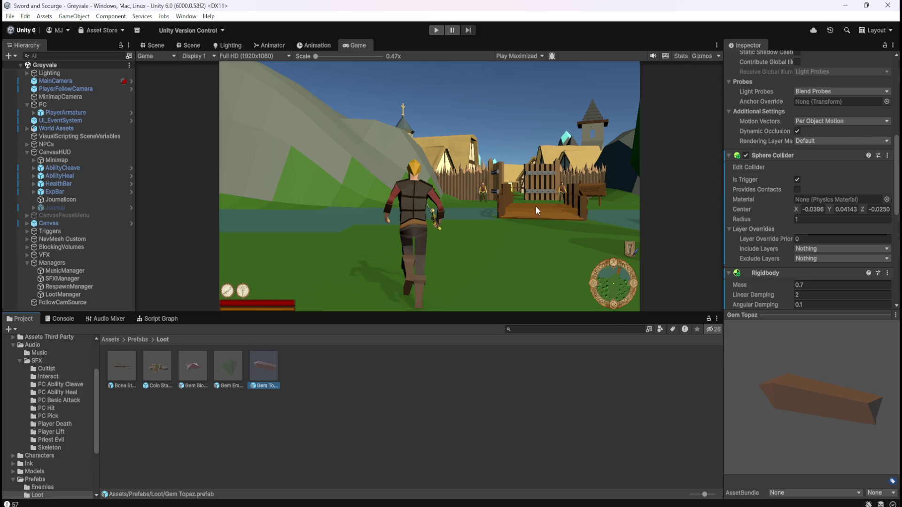
Open Gem Topaz in Prefab Mode and zoom out to an angled view of its sphere collider.
left_click(163, 44)
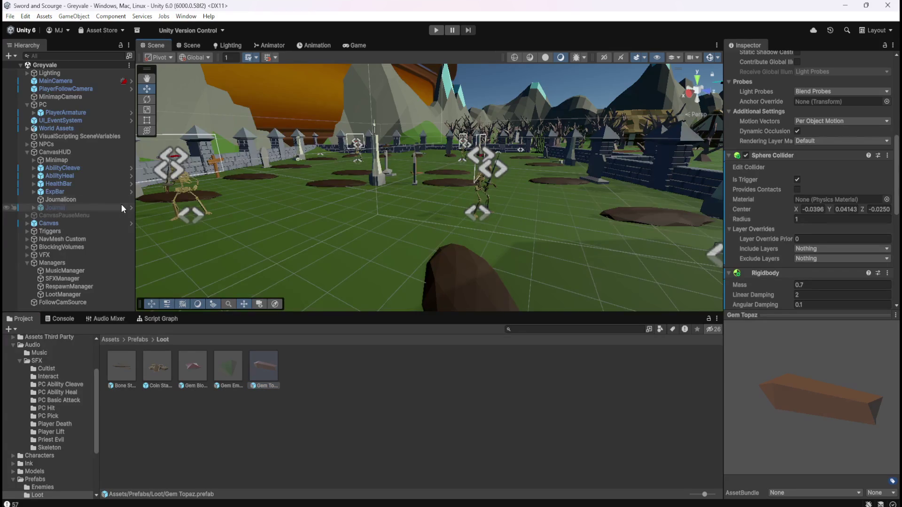
double_click(268, 364)
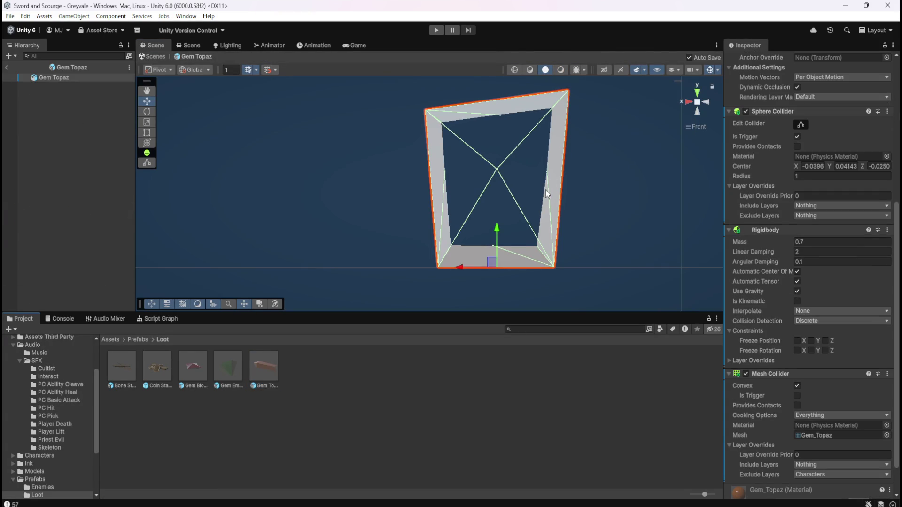
scroll(568, 187, "down", 5)
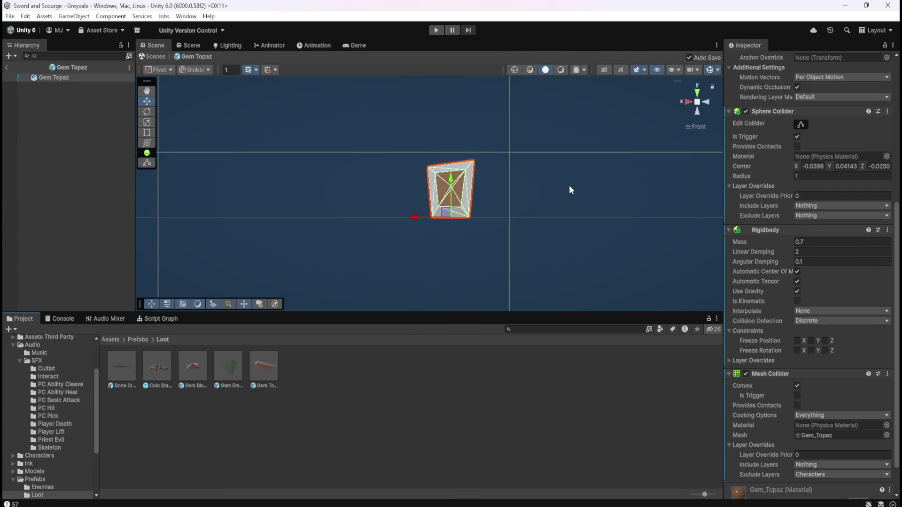
mouse_move(533, 165)
left_mouse_down()
mouse_move(590, 195)
mouse_move(583, 192)
left_mouse_up()
scroll(581, 188, "down", 6)
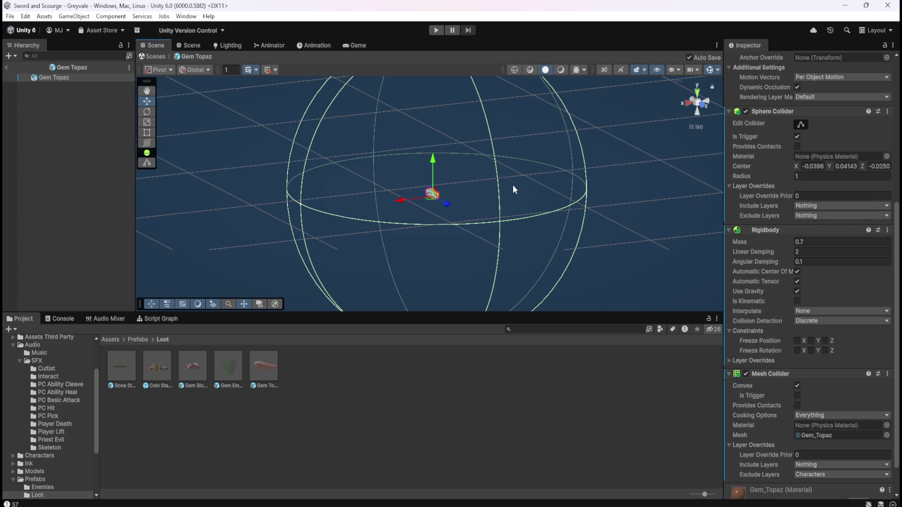
left_click_drag(487, 174, 494, 172)
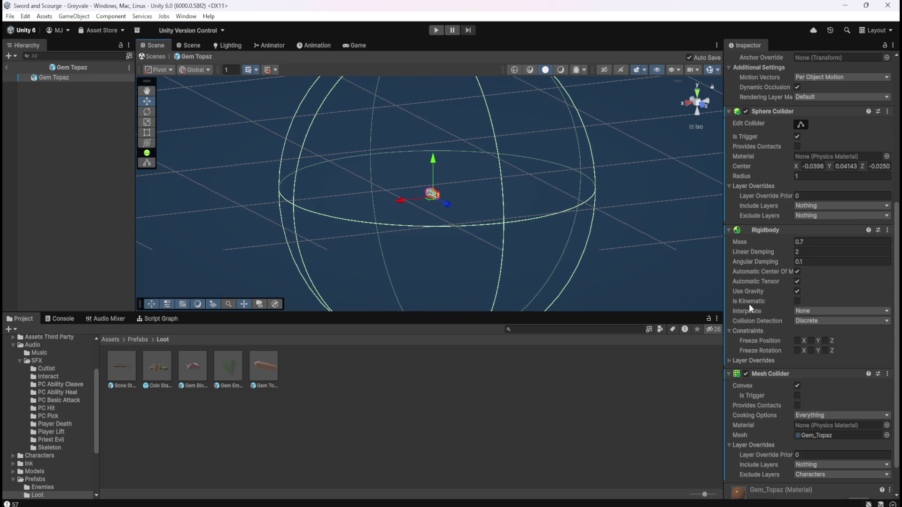
scroll(766, 279, "down", 3)
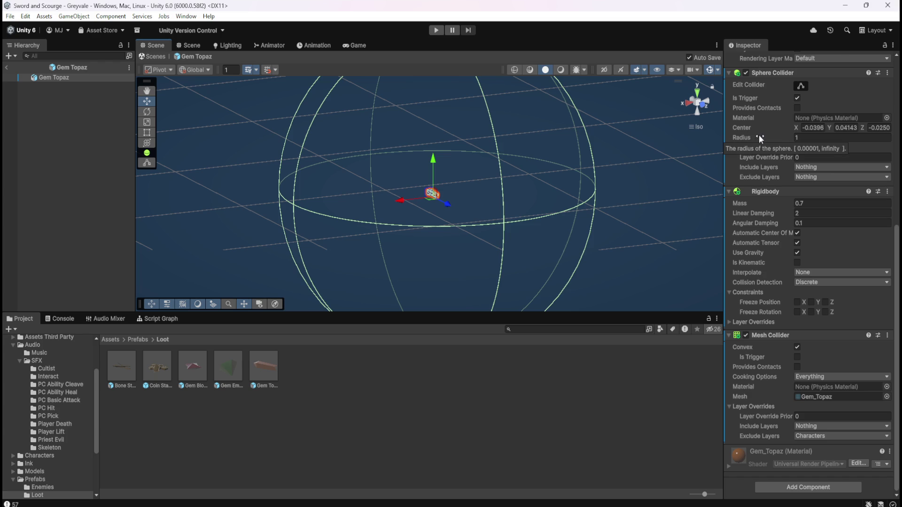
scroll(758, 331, "up", 1)
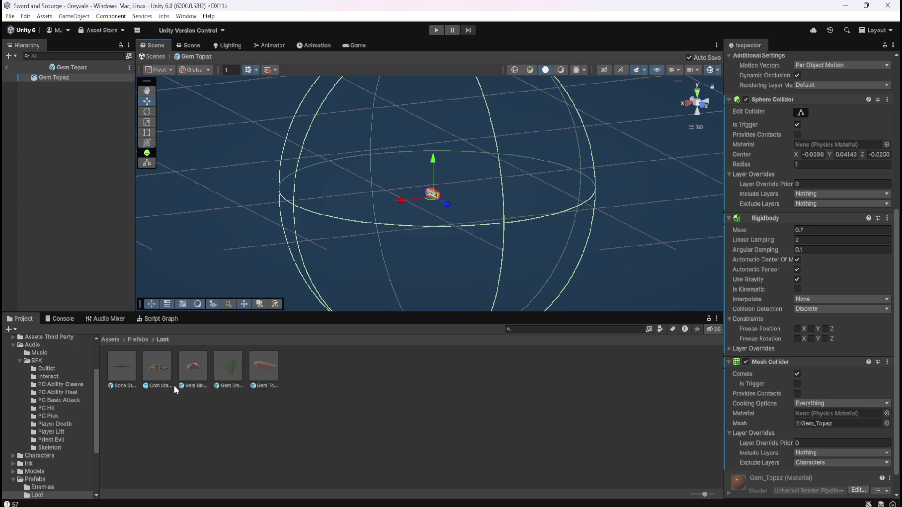
left_click(126, 367)
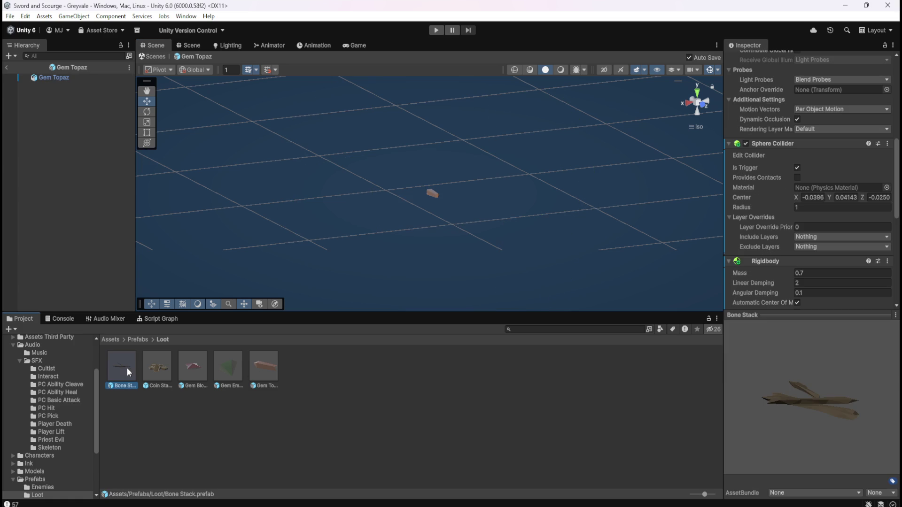
Open Bone Stack in Prefab Mode and scroll to its radius-1 trigger Sphere Collider and Rigidbody.
double_click(131, 367)
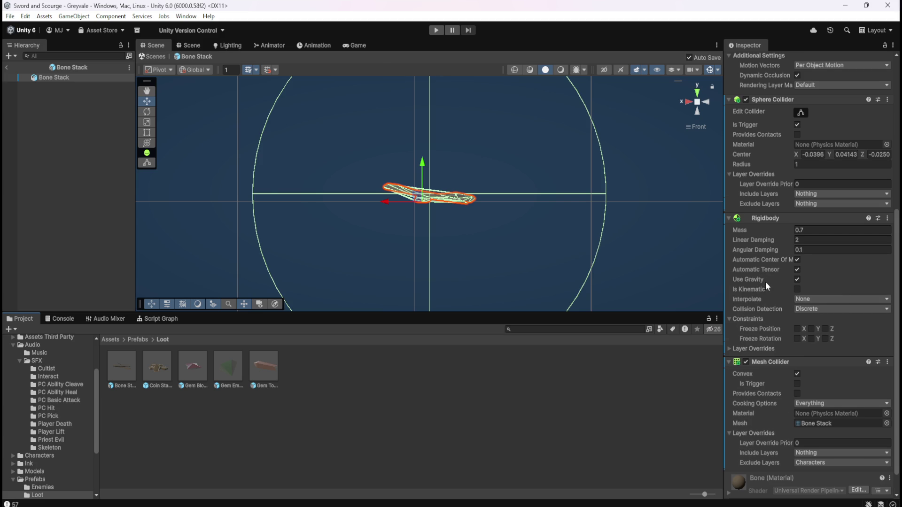
scroll(766, 282, "down", 1)
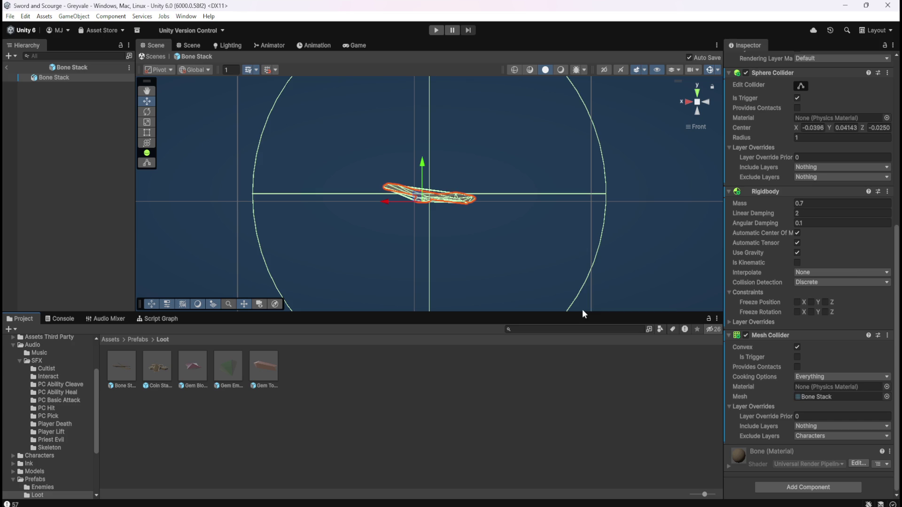
left_click(165, 366)
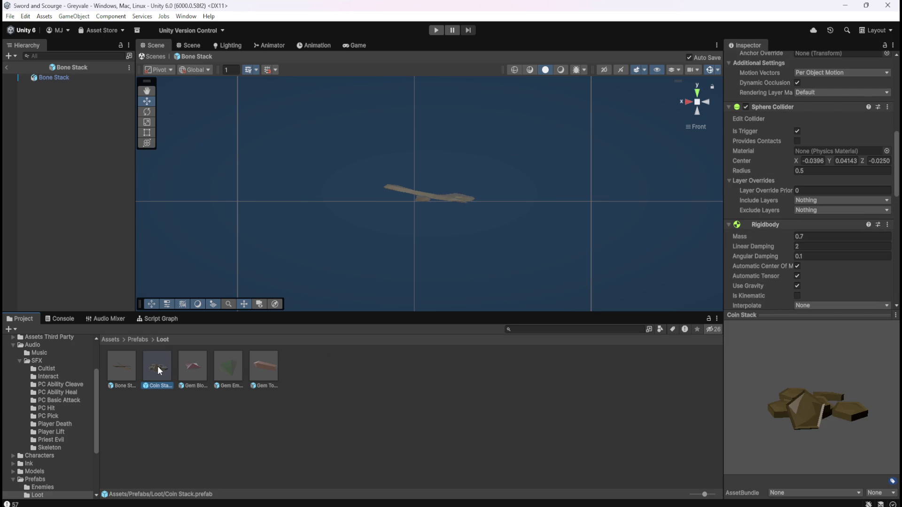
Open Coin Stack, briefly maximize its loot-collection Script Graph, and scroll down to its Rigidbody.
double_click(157, 367)
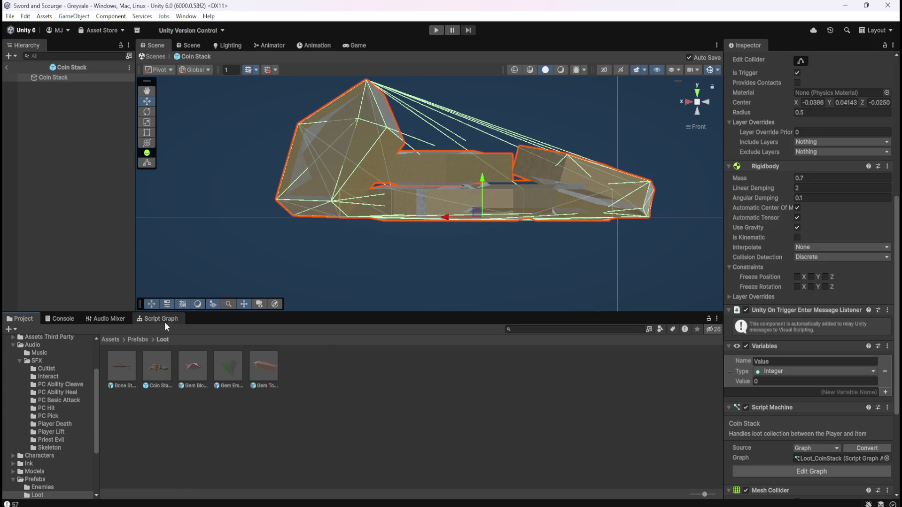
left_click(164, 322)
key("shift+space")
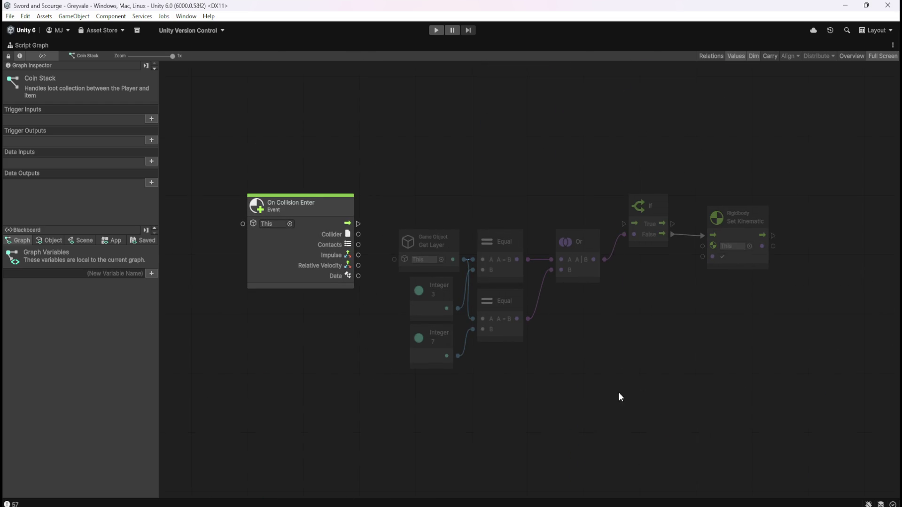
key("shift+space")
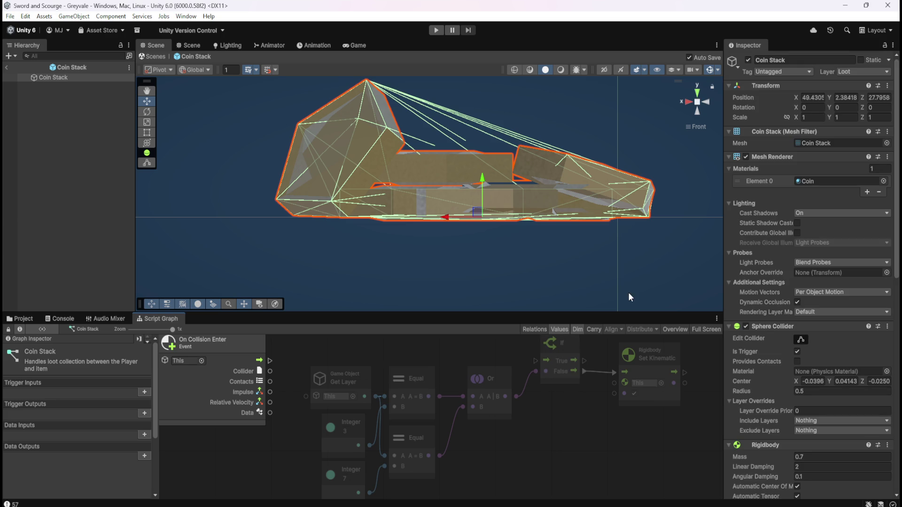
scroll(537, 231, "down", 3)
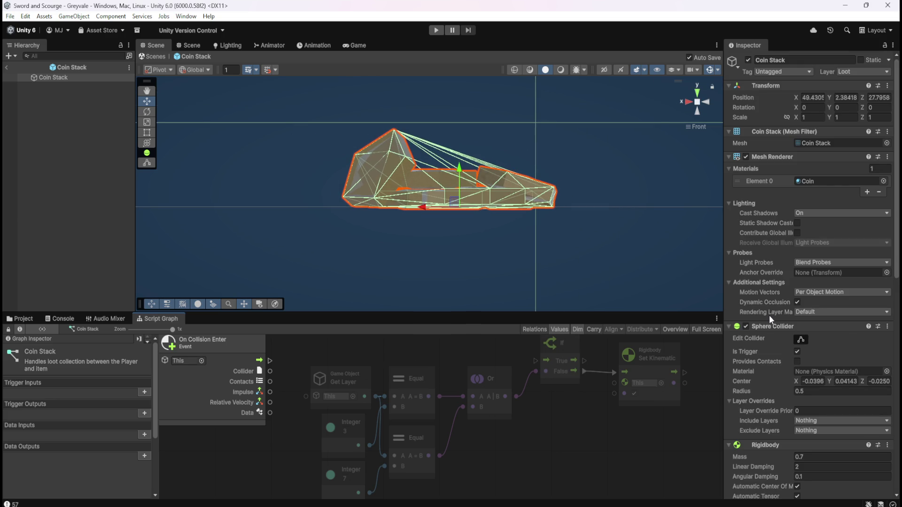
scroll(769, 315, "down", 5)
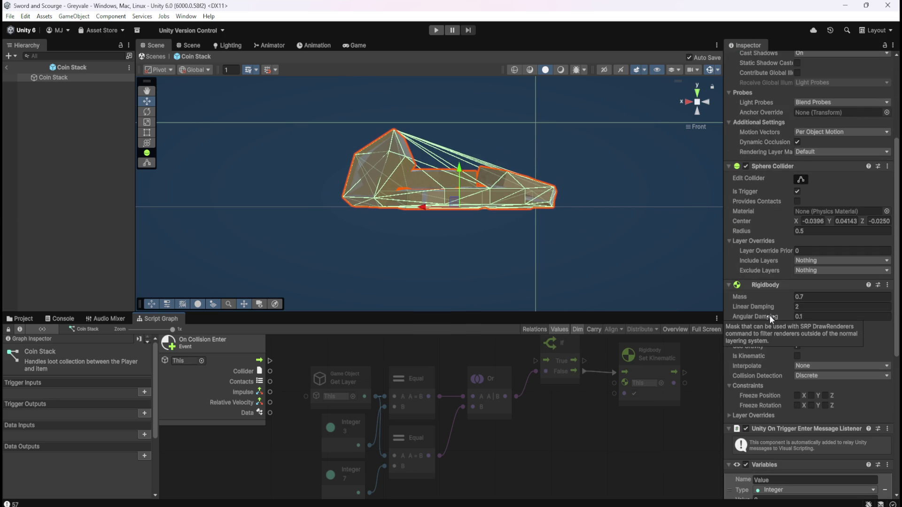
scroll(769, 314, "down", 2)
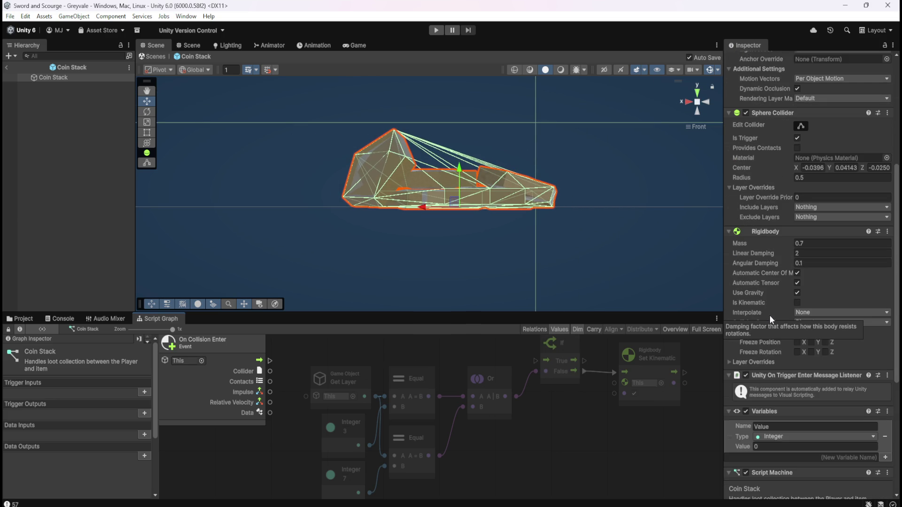
scroll(764, 291, "down", 3)
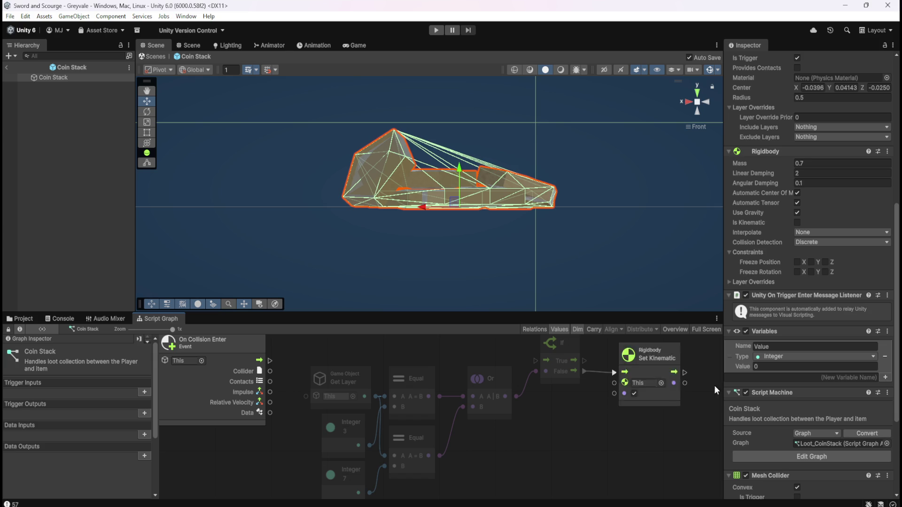
left_click(806, 243)
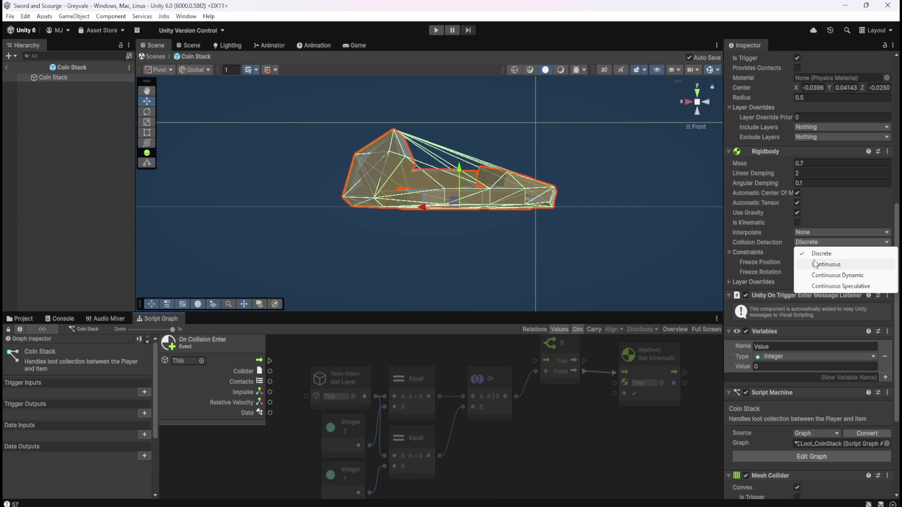
left_click(792, 238)
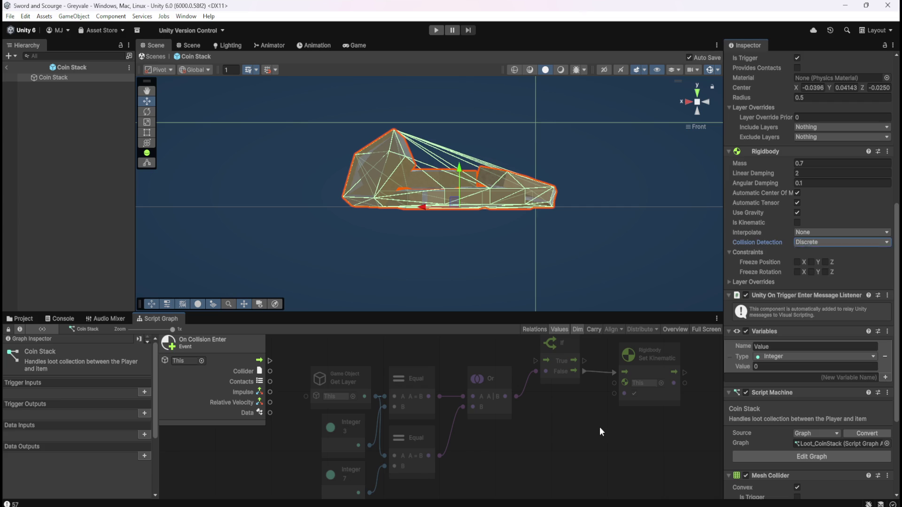
mouse_move(773, 243)
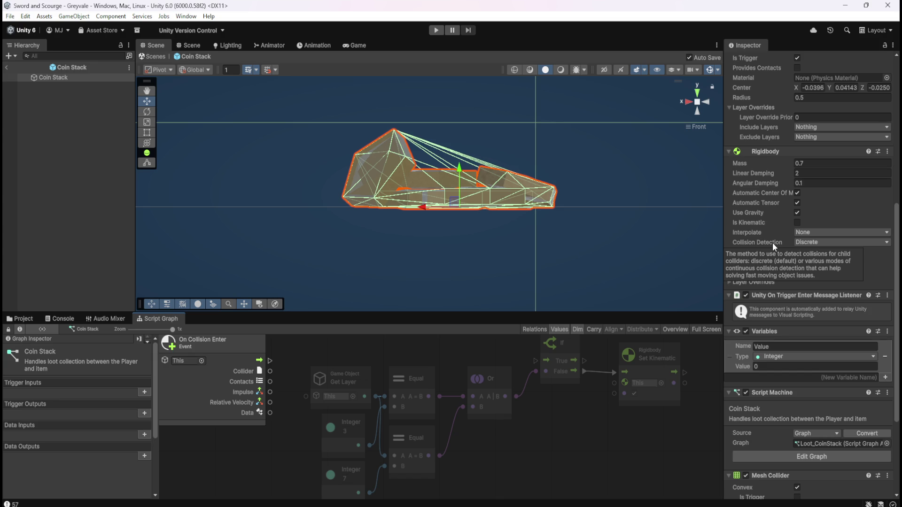
left_click(804, 243)
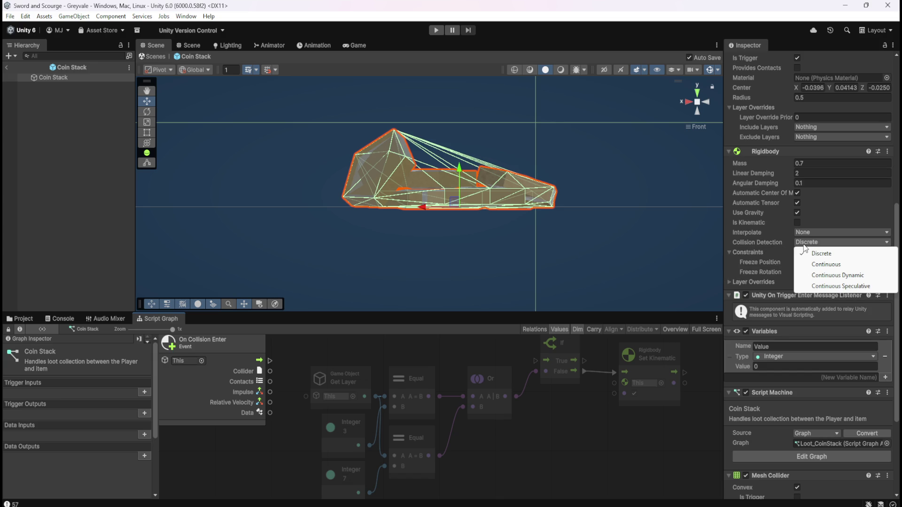
left_click(820, 254)
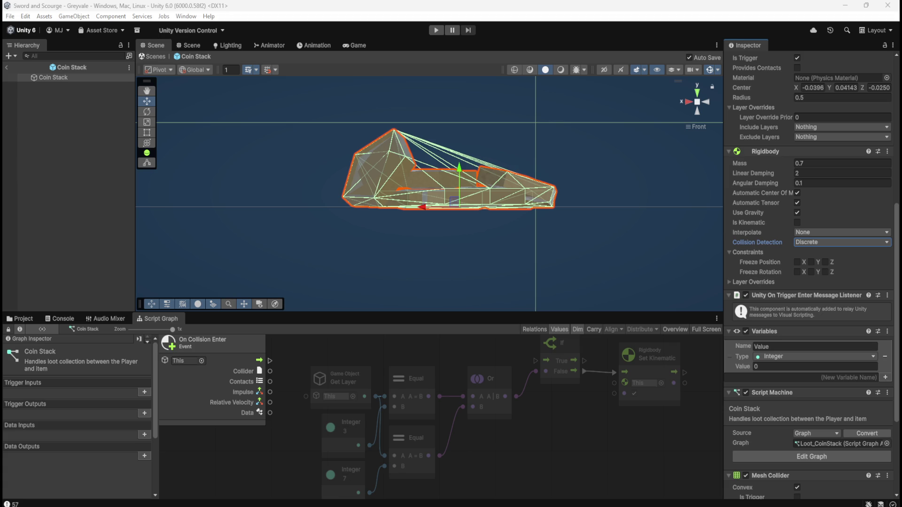
left_click(844, 241)
key("Escape")
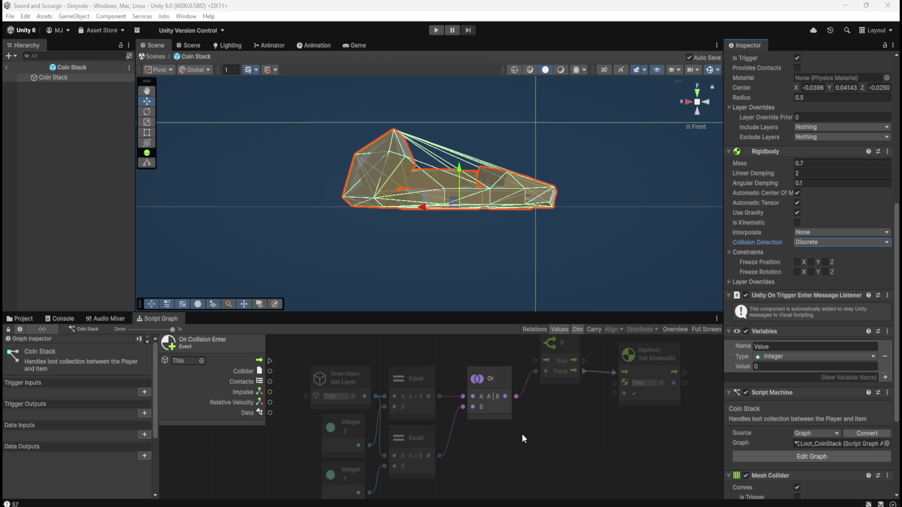
key("shift+space")
key("shift+space")
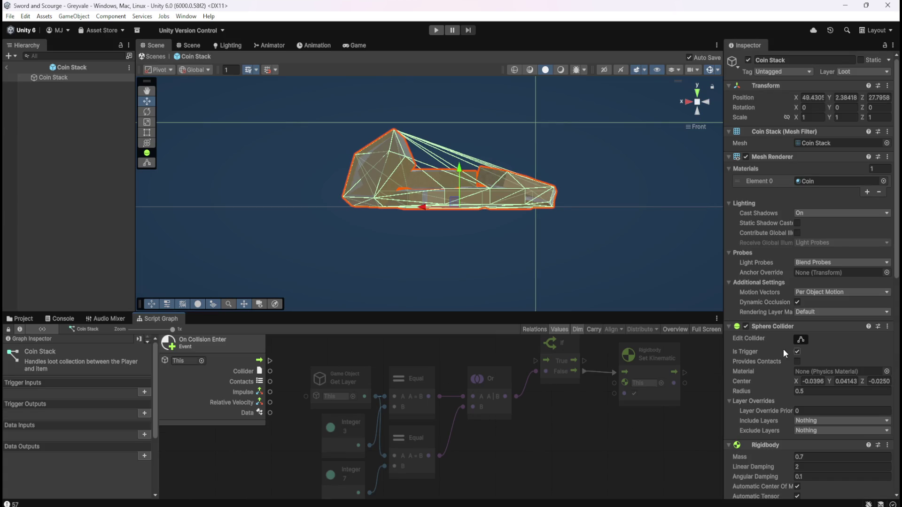
Restore the normal layout and open the Bone Stack prefab from the Loot folder.
scroll(779, 352, "down", 3)
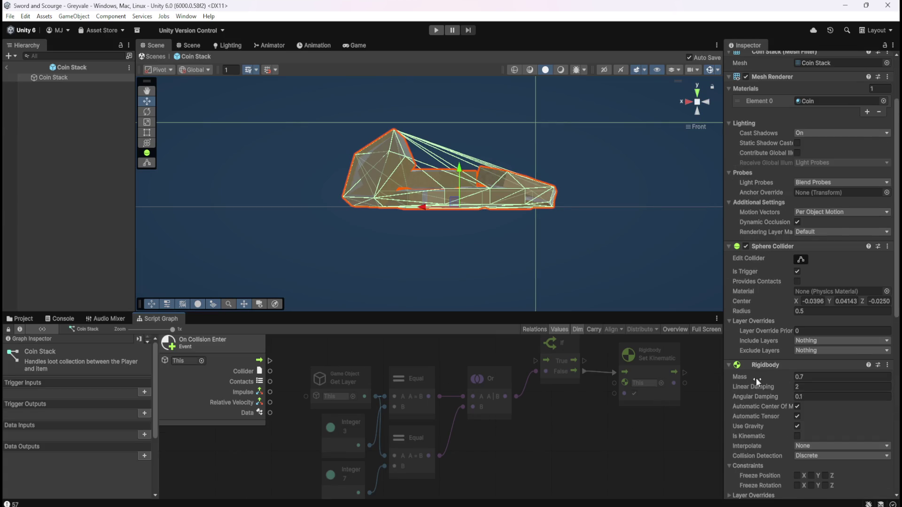
scroll(756, 377, "up", 2)
key("shift+space")
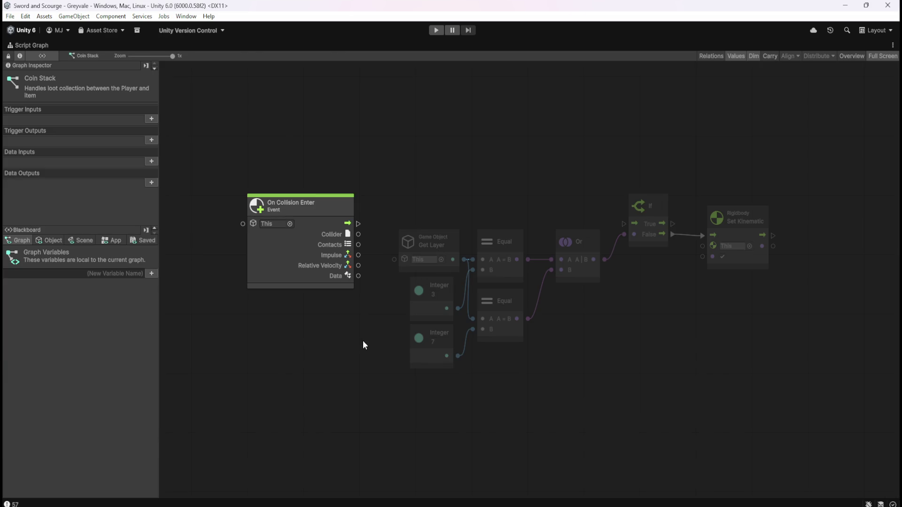
key("shift+space")
left_click(33, 318)
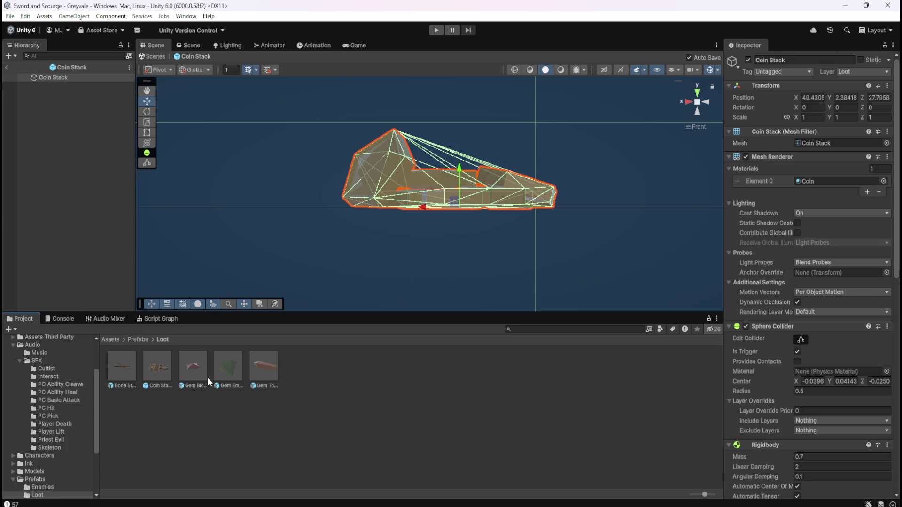
double_click(125, 365)
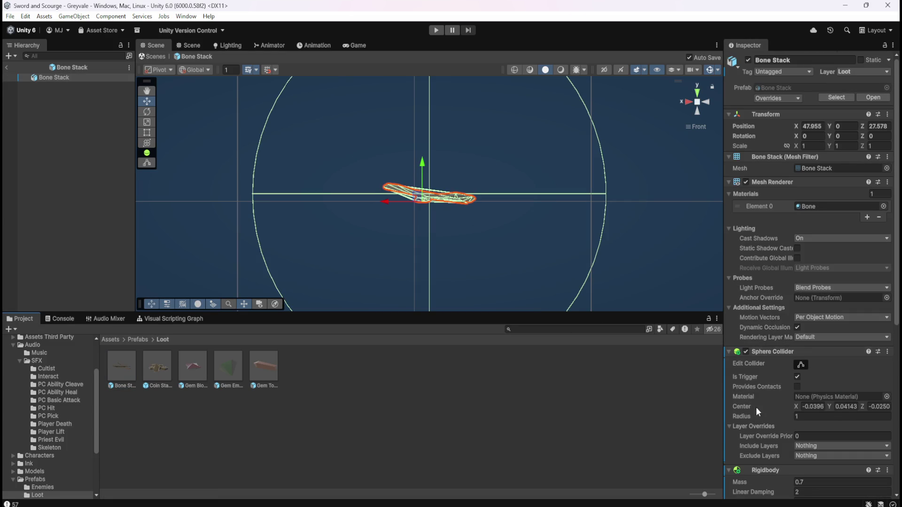
Review Bone Stack's Rigidbody Collision Detection options, leaving it on Discrete for now.
scroll(758, 406, "down", 3)
scroll(756, 325, "down", 7)
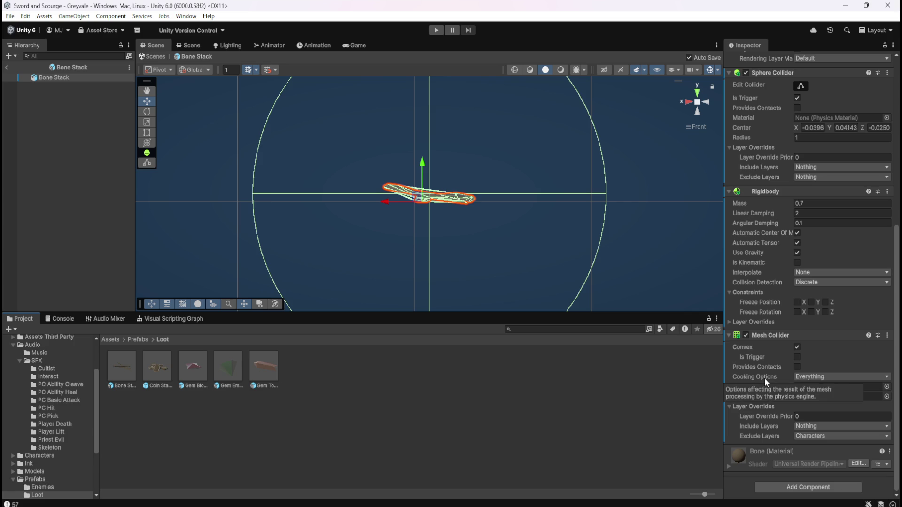
mouse_move(751, 265)
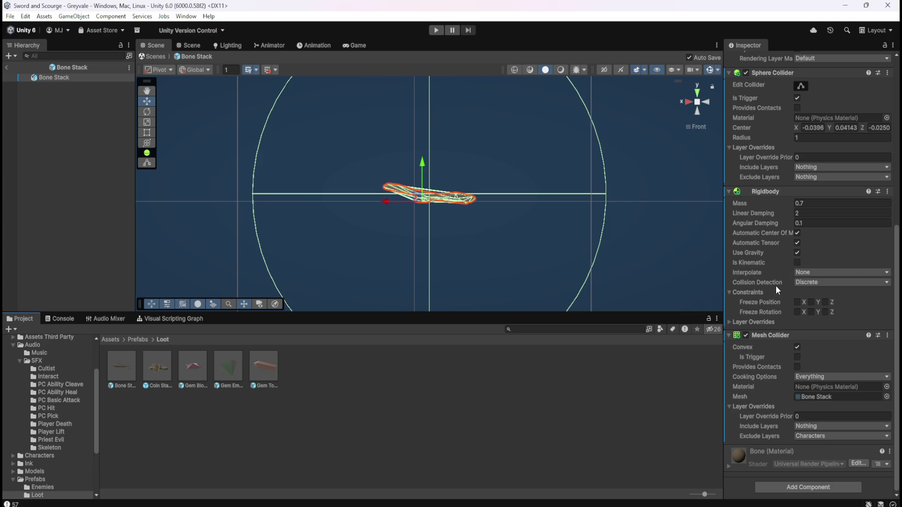
left_click(815, 284)
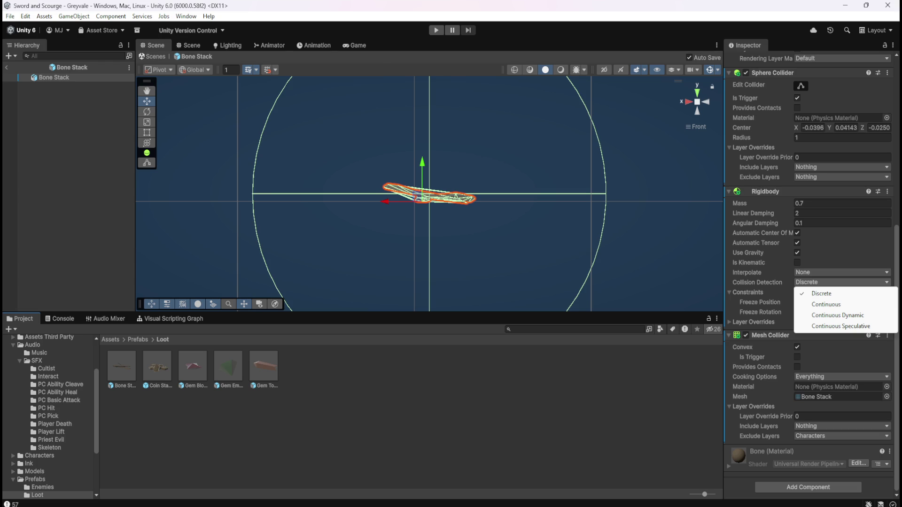
key("Escape")
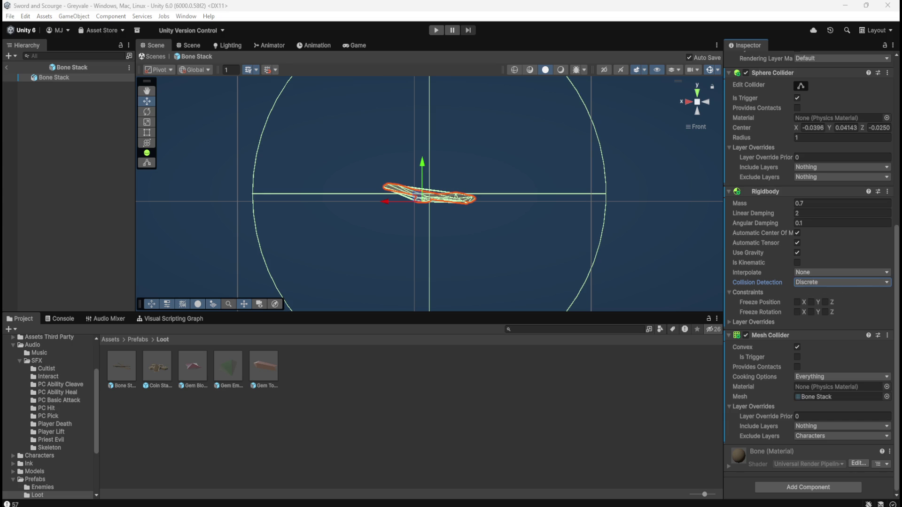
Set Bone Stack's Rigidbody Collision Detection to Continuous Dynamic.
left_click(833, 283)
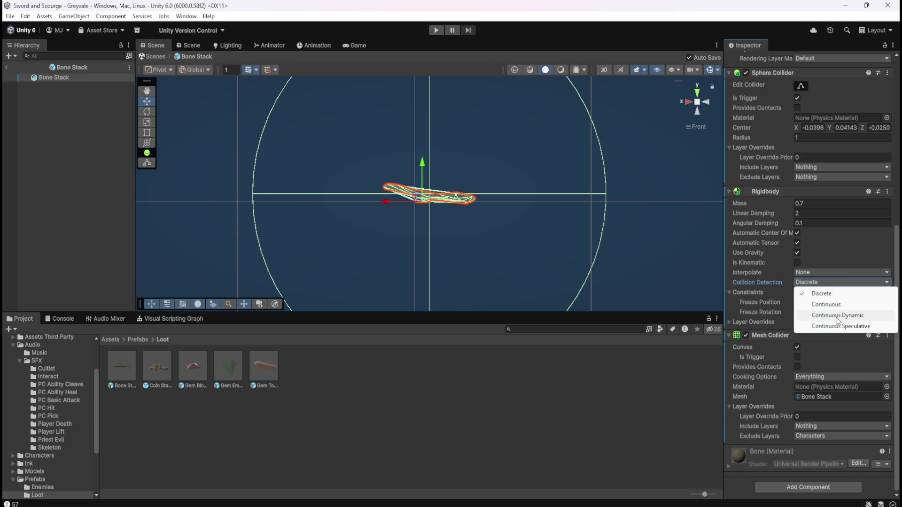
left_click(449, 416)
key("ctrl+z")
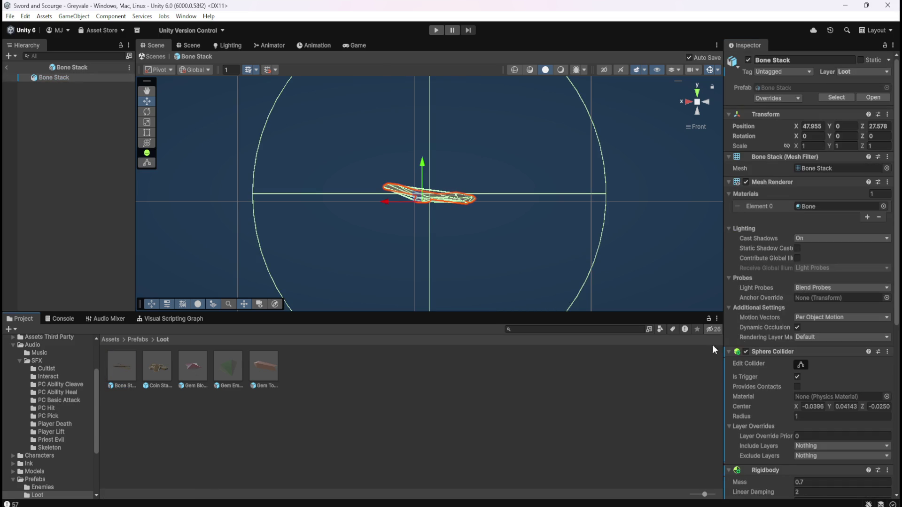
scroll(761, 376, "down", 5)
scroll(761, 376, "down", 1)
left_click(813, 401)
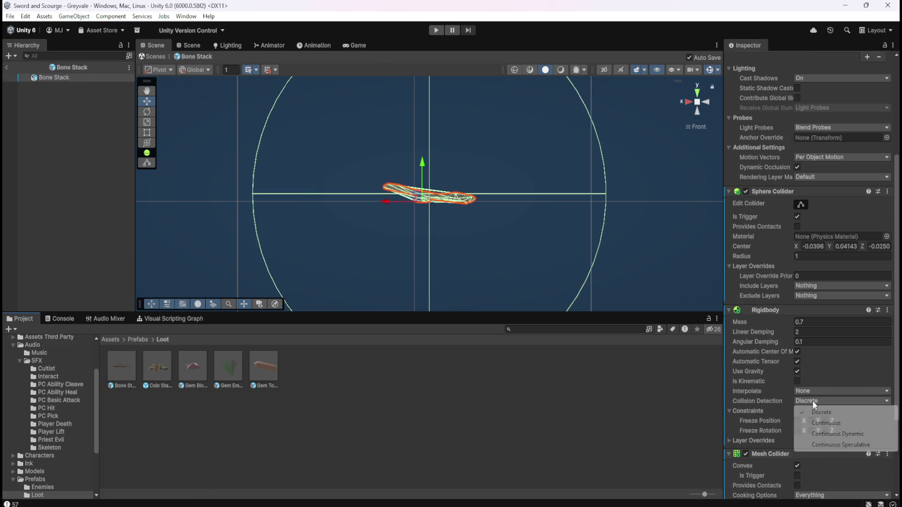
left_click(825, 434)
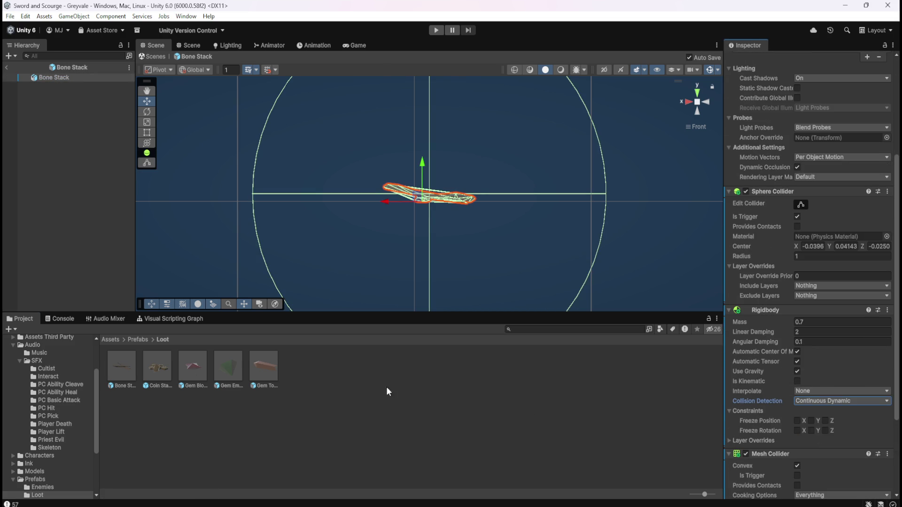
left_click(159, 366)
Set Coin Stack and Gem Blood Ruby Rigidbody collision detection to Continuous Dynamic.
scroll(772, 276, "down", 3)
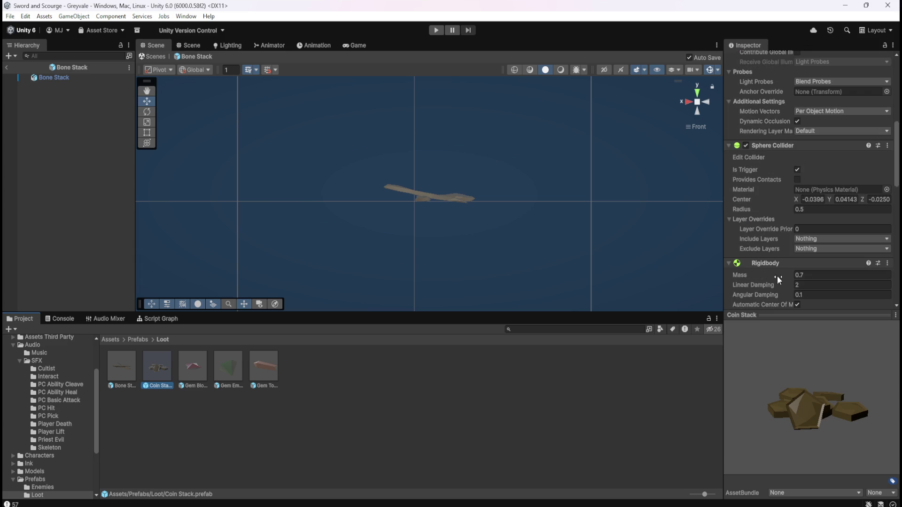
scroll(780, 277, "down", 3)
scroll(775, 264, "down", 2)
left_click(808, 221)
left_click(830, 254)
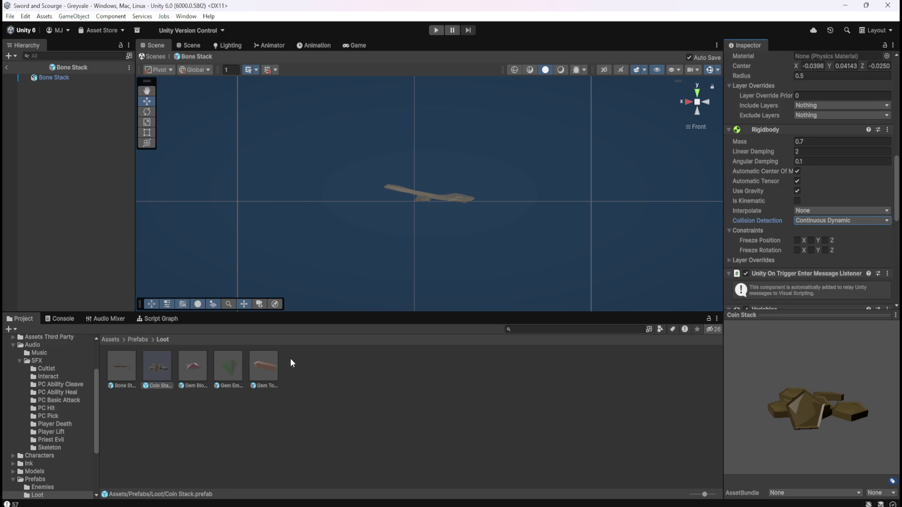
left_click(187, 366)
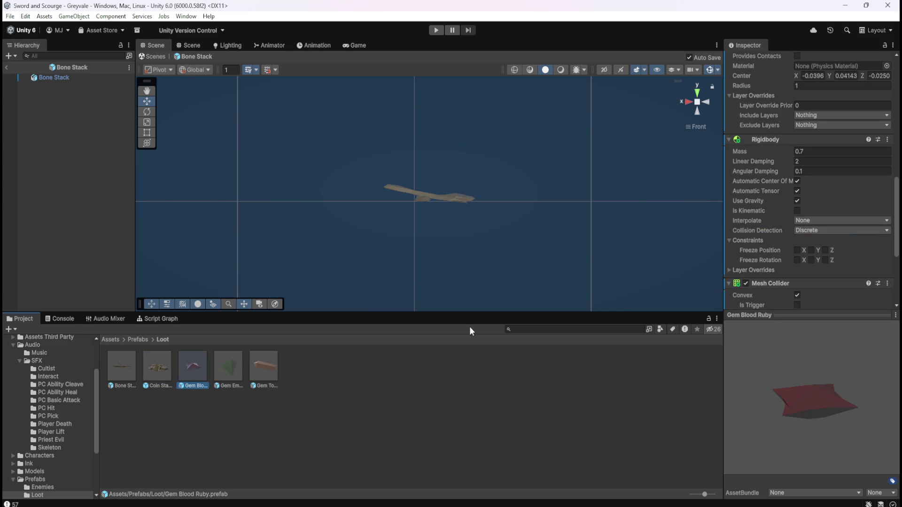
left_click(806, 230)
left_click(838, 264)
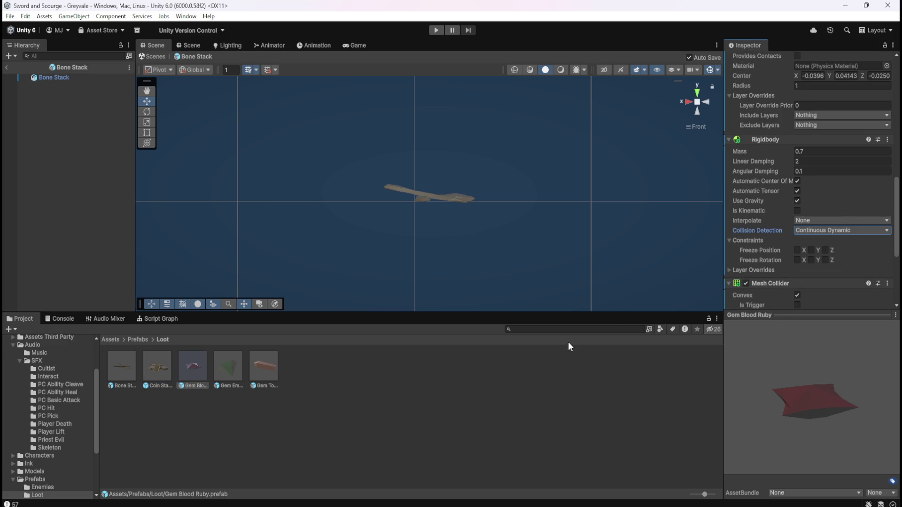
Set Gem Emerald and Gem Topaz collision detection to Continuous Dynamic as well.
left_click(235, 367)
left_click(814, 229)
left_click(838, 264)
left_click(264, 368)
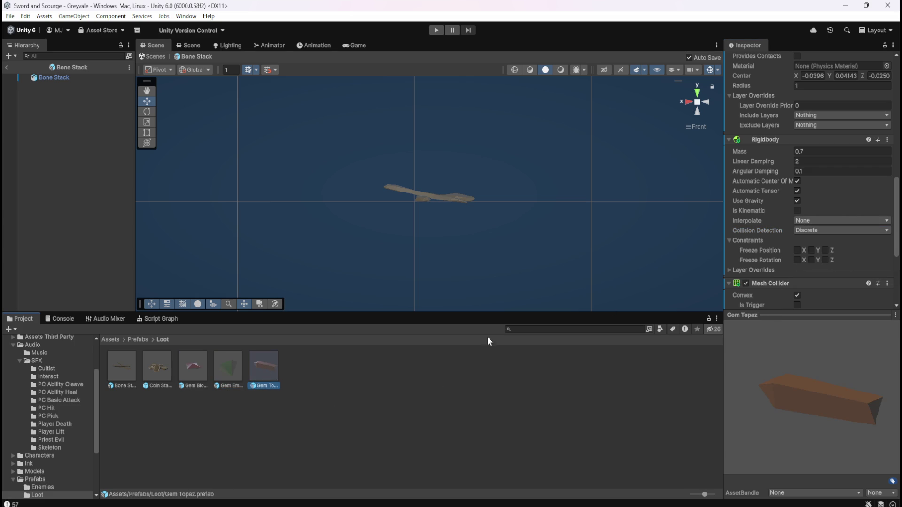
left_click(820, 231)
left_click(838, 263)
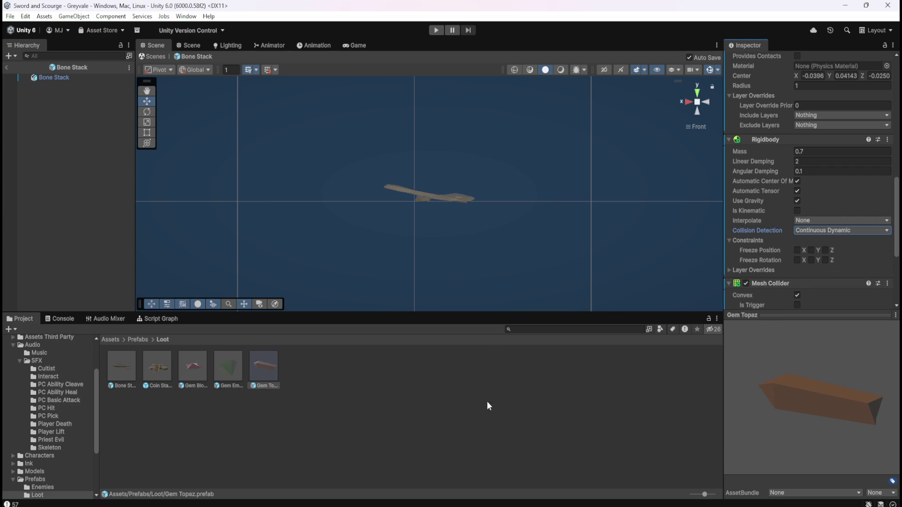
Confirm Bone Stack's setting and recheck each loot prefab's collision detection mode.
left_click(118, 369)
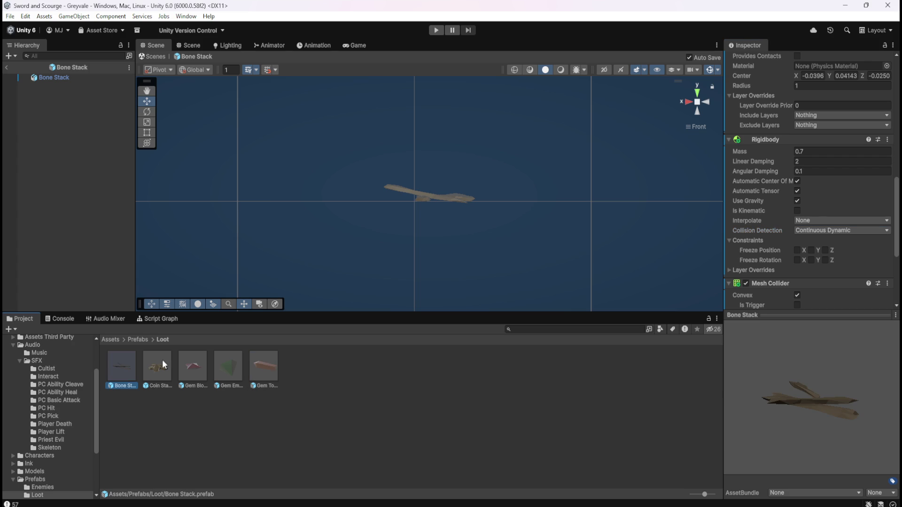
left_click(809, 232)
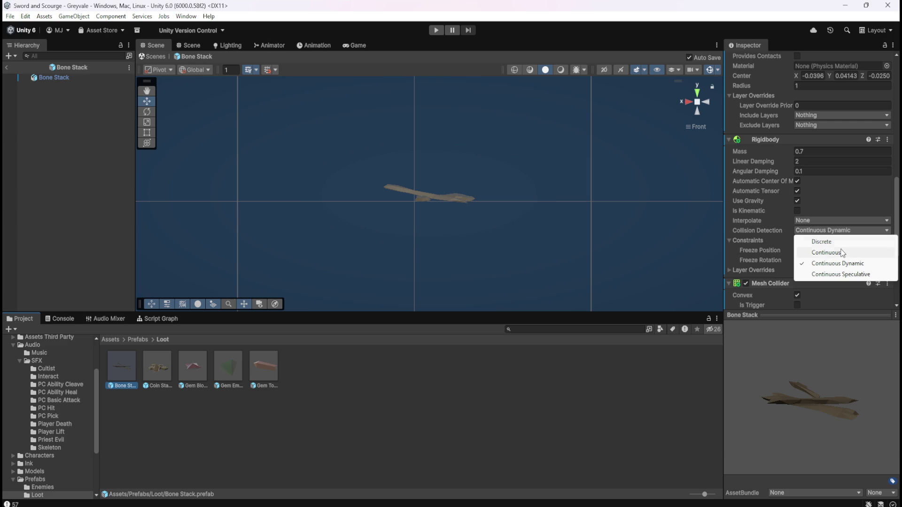
left_click(266, 376)
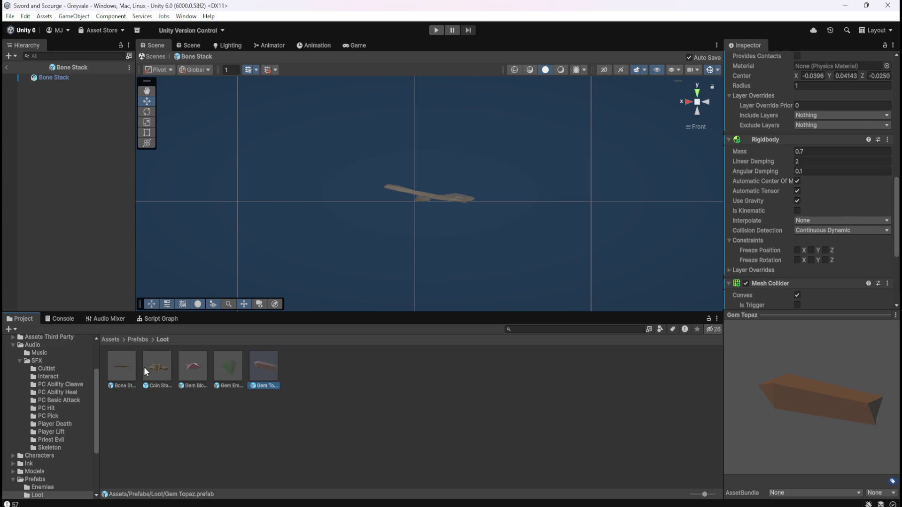
left_click(157, 364)
left_click(123, 367)
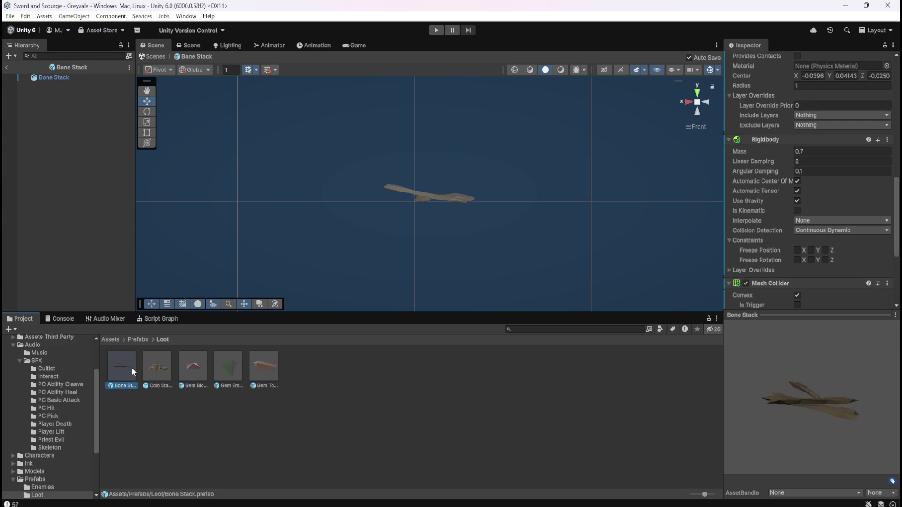
left_click(159, 367)
left_click(190, 365)
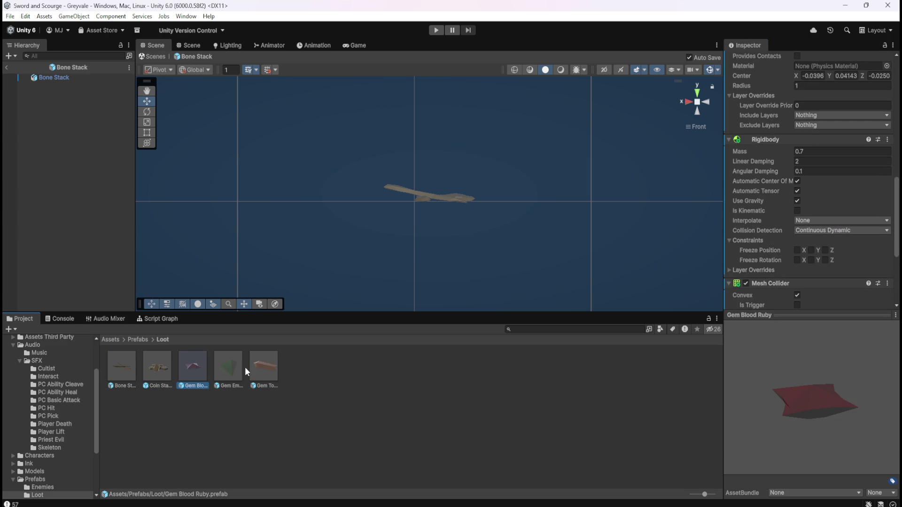
left_click(232, 369)
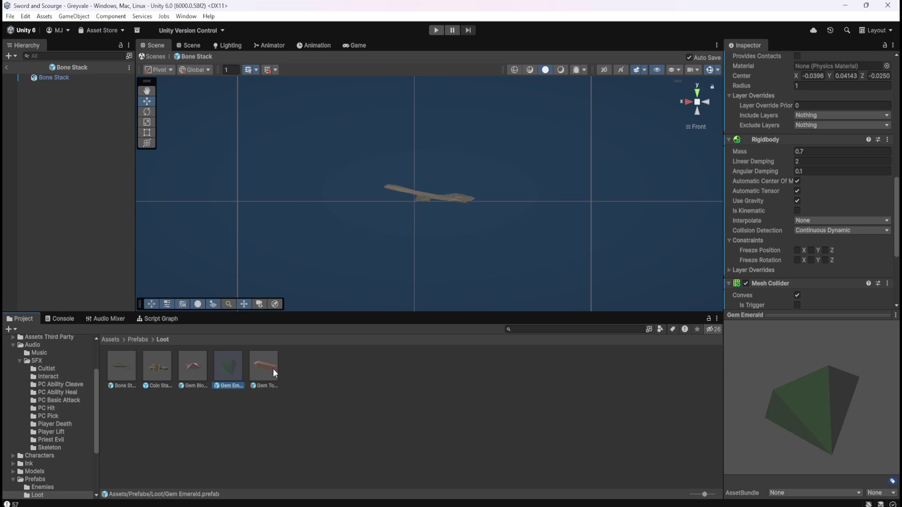
left_click(271, 369)
Review the loot prefabs once more, then exit prefab mode back to the Greyvale scene.
left_click(224, 367)
left_click(193, 374)
left_click(157, 372)
left_click(127, 372)
left_click(156, 367)
left_click(221, 371)
left_click(263, 371)
left_click(236, 374)
left_click(144, 366)
left_click(123, 367)
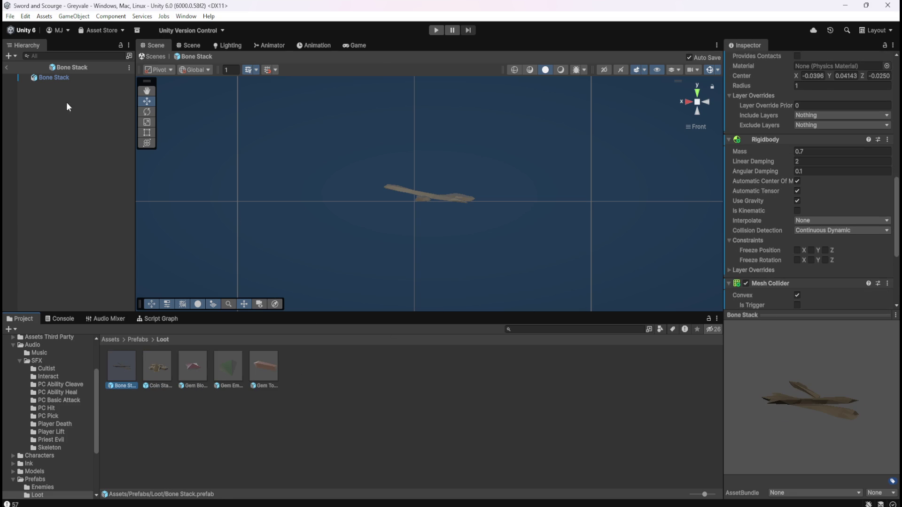
left_click(8, 69)
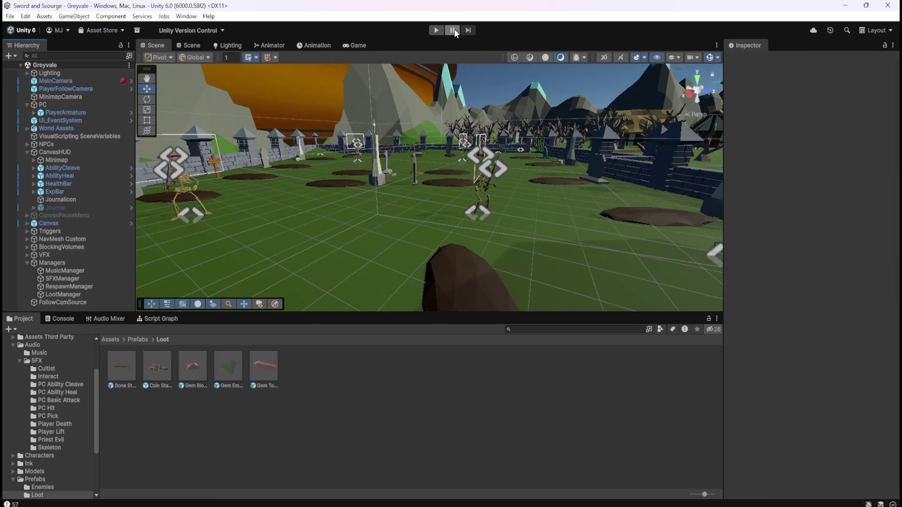
Switch to the Game view and start a new playtest of Greyvale.
left_click(348, 45)
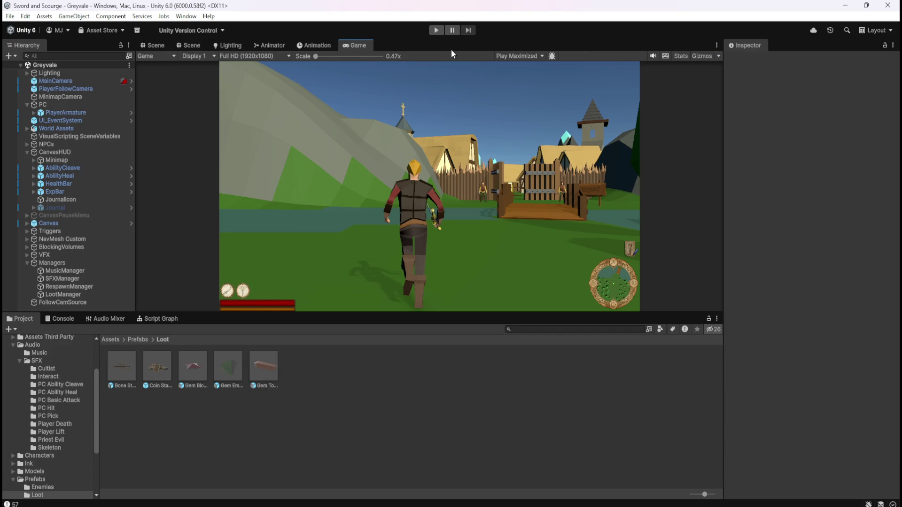
left_click(436, 30)
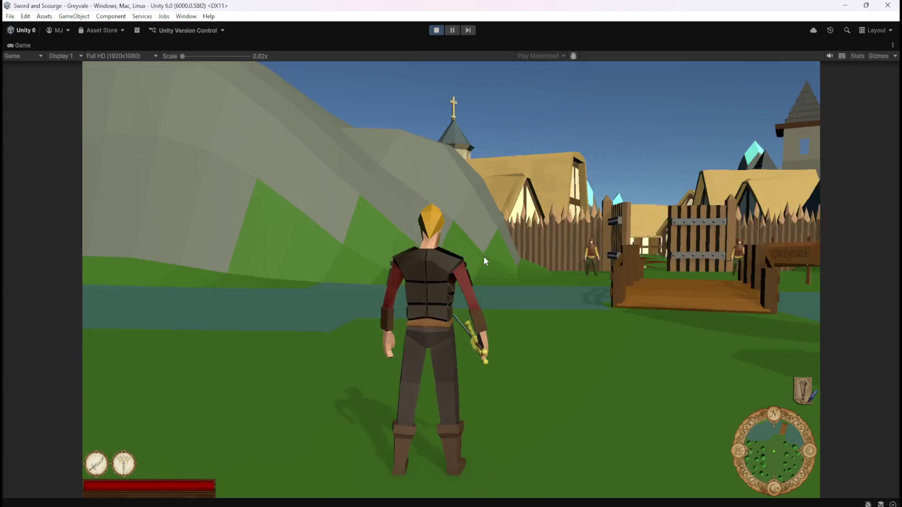
left_click(484, 258)
Run the hero over the bridge, through the village and dead-tree forest into the graveyard.
key("w")
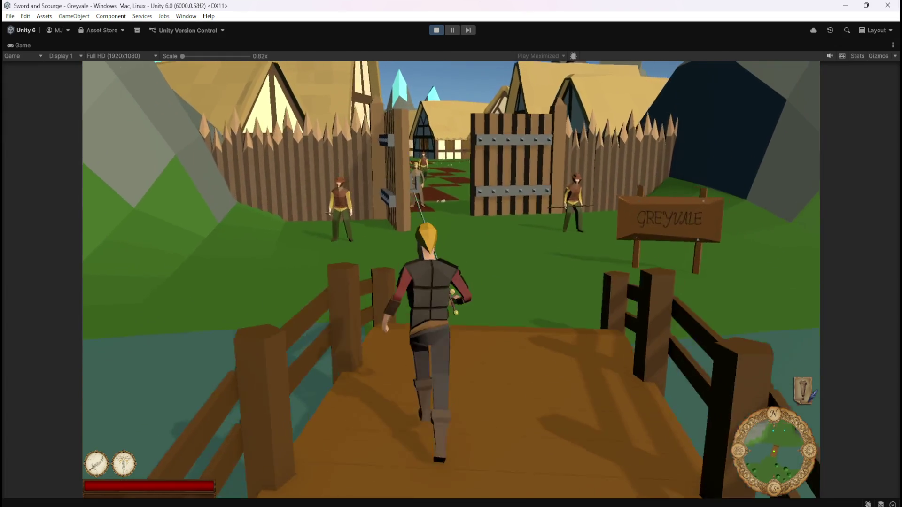
key("w")
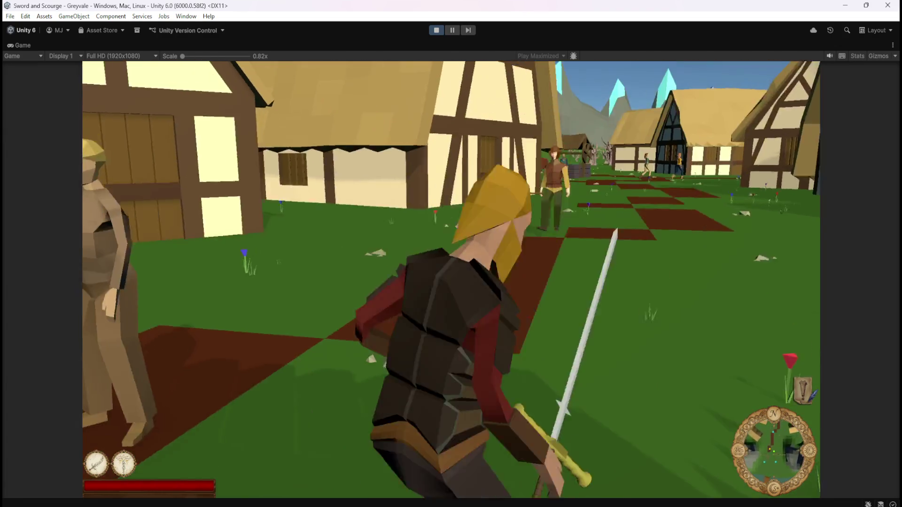
key("w")
key("w")
key("w")
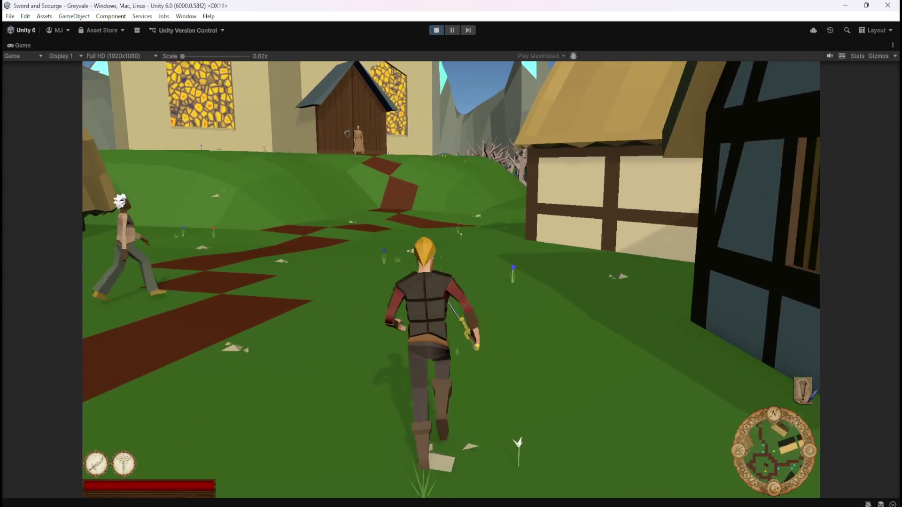
key("w")
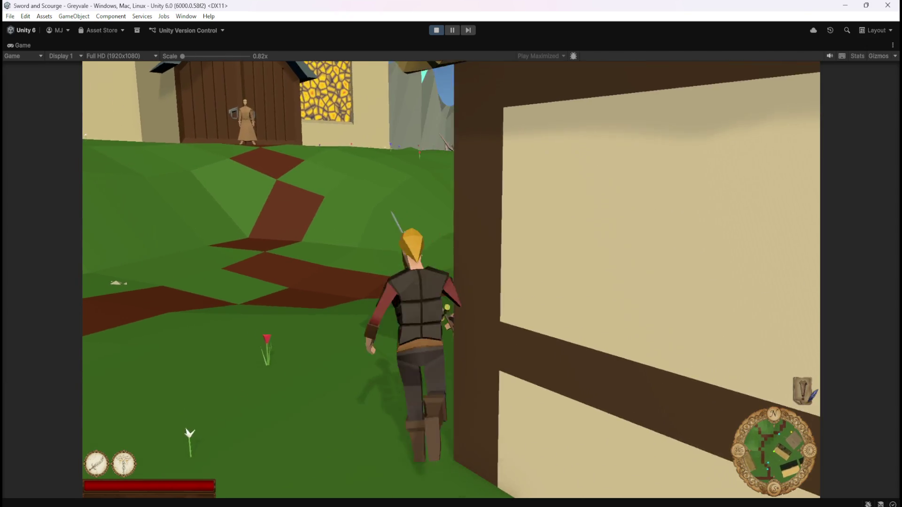
key("w")
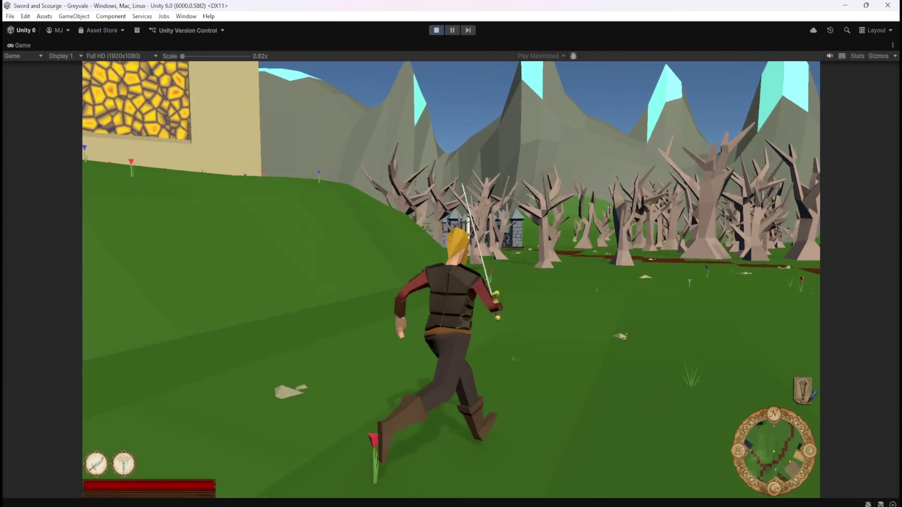
key("w")
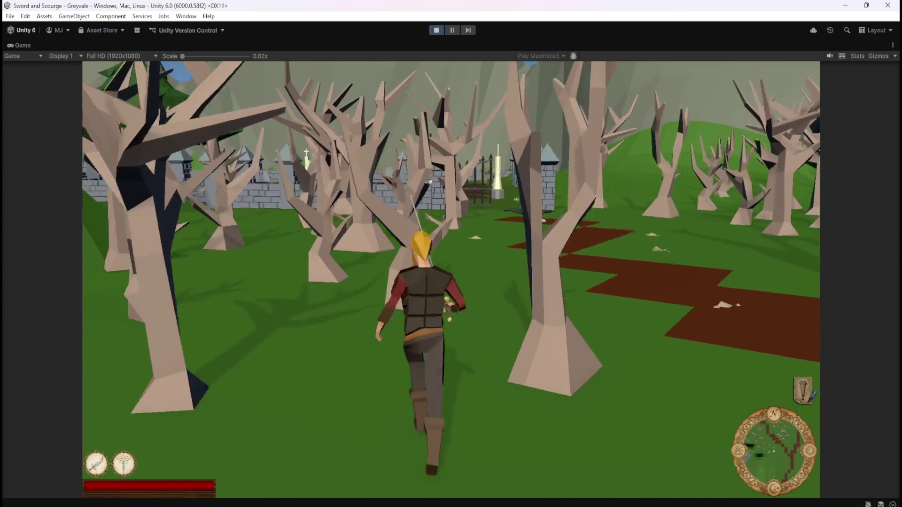
key("w")
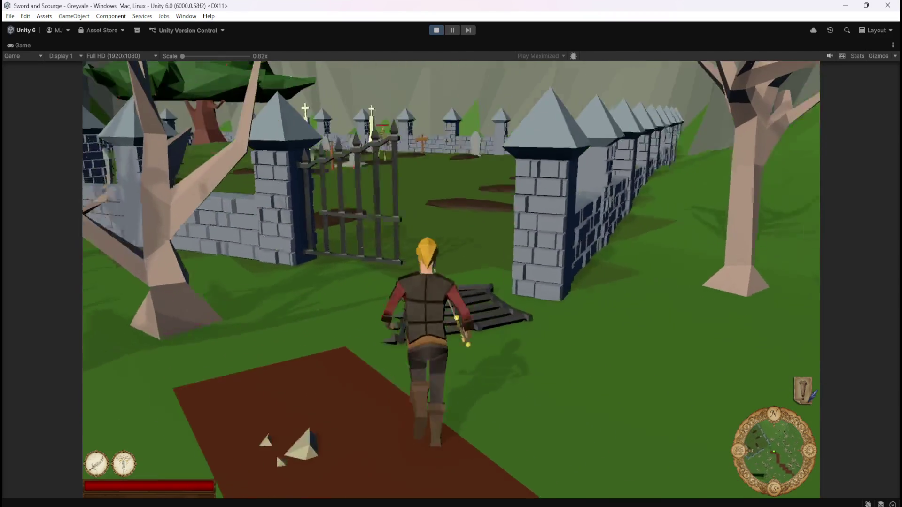
key("w")
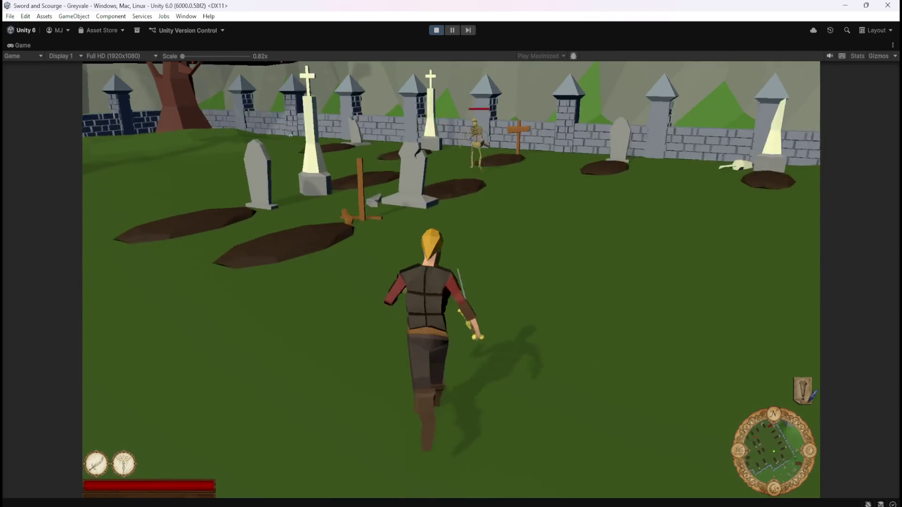
Fight the skeletons in the graveyard until one collapses.
key("a")
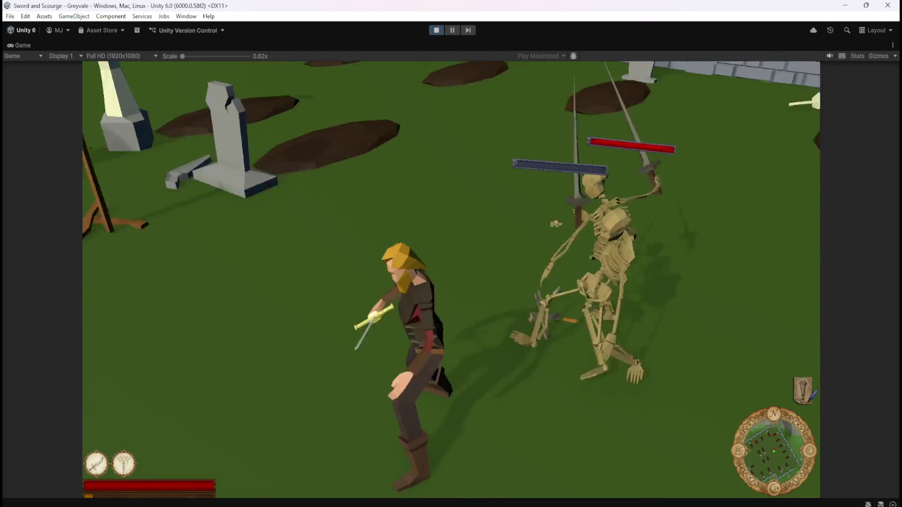
key("a")
key("a")
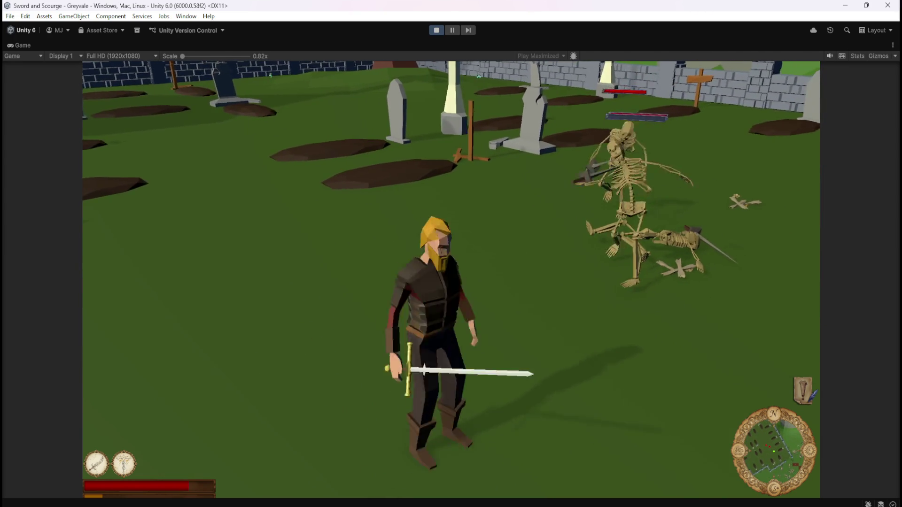
key("a")
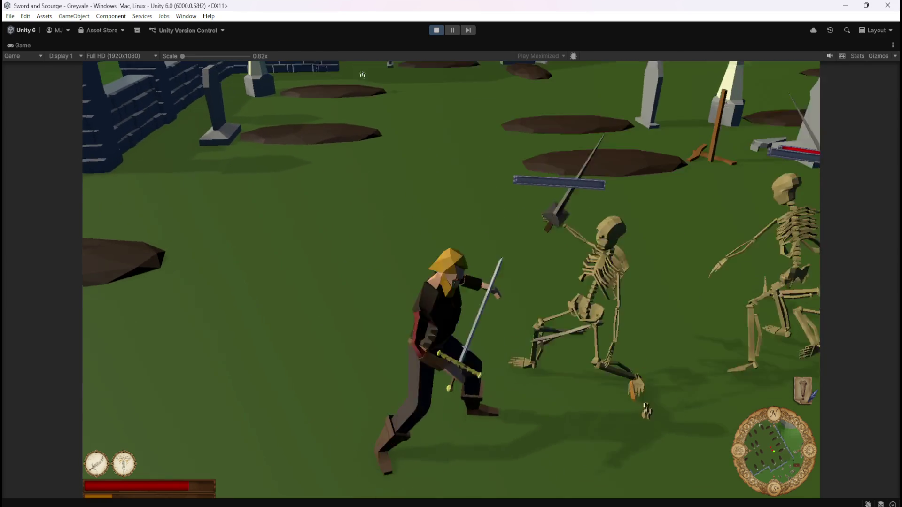
key("a")
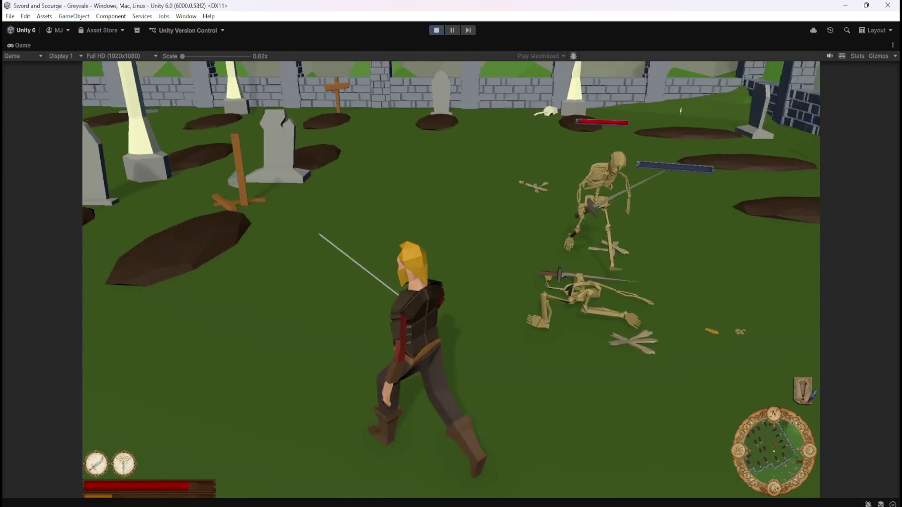
key("s")
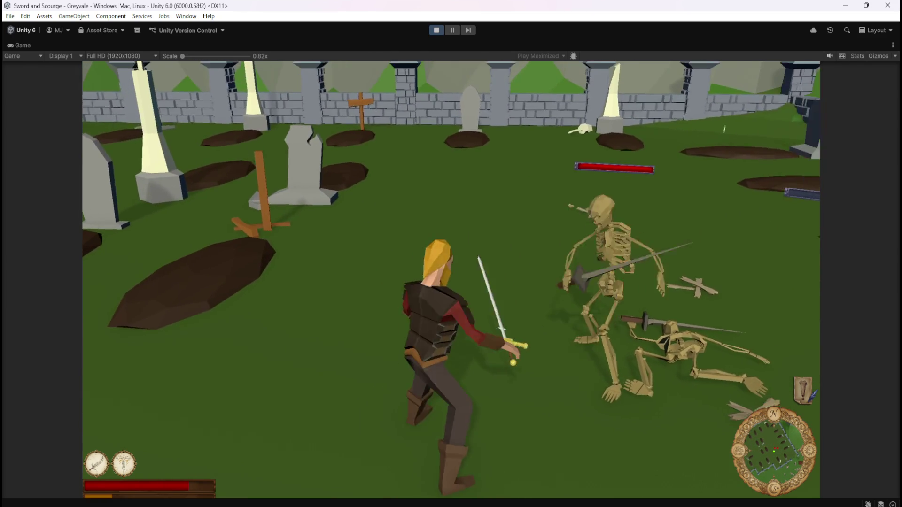
key("w")
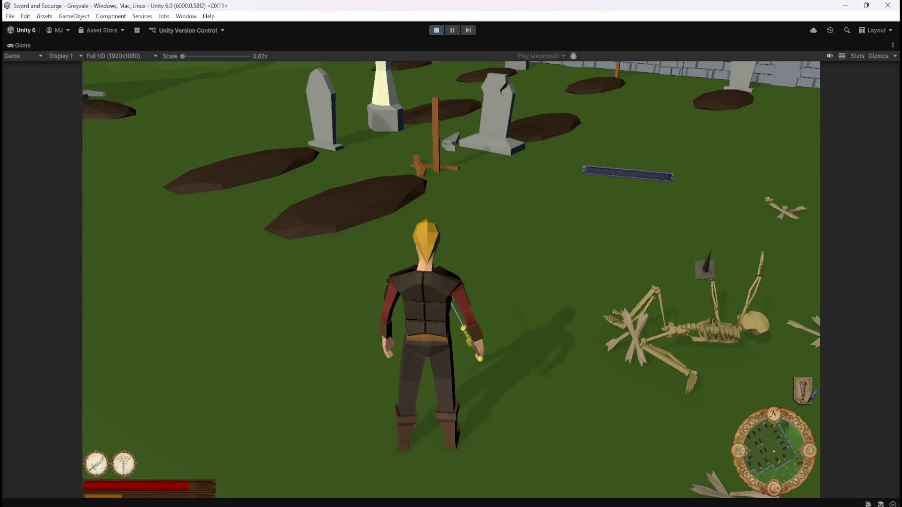
key("a")
key("a")
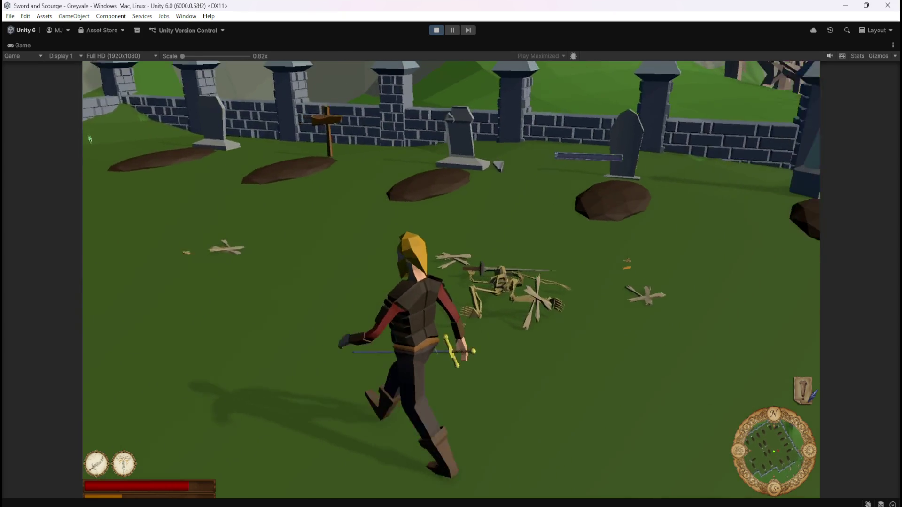
Walk over the dropped loot to collect it.
key("w")
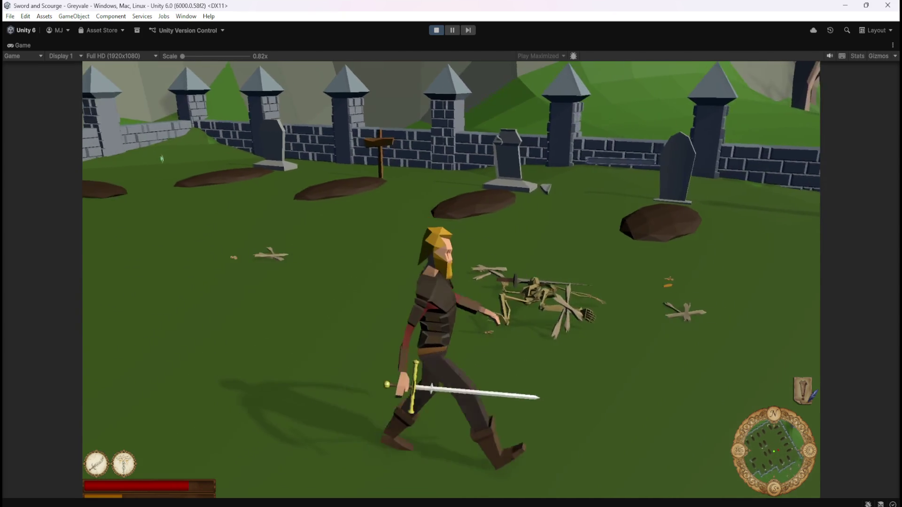
key("s")
key("w")
key("a")
key("w")
key("d")
Walk the hero around the graveyard and back toward the skeletons.
key("w")
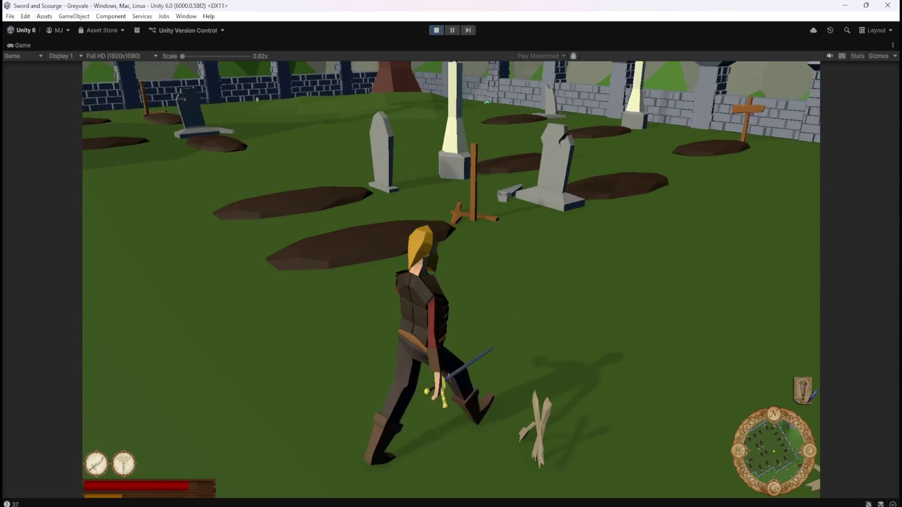
key("s")
key("s")
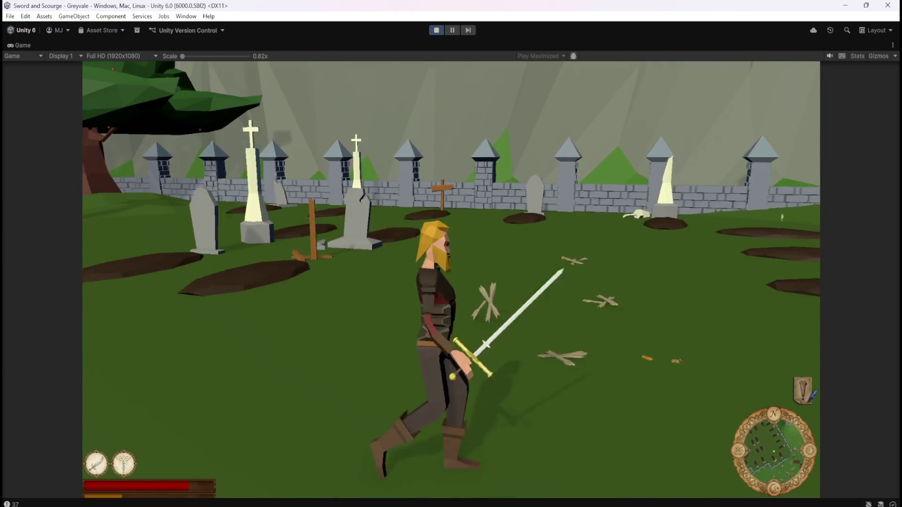
key("d")
key("w")
key("a")
key("w")
key("a")
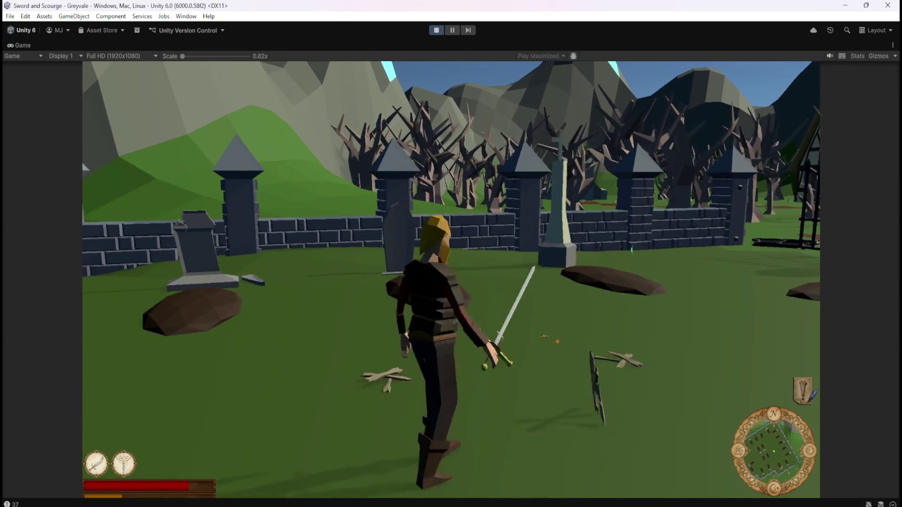
key("s")
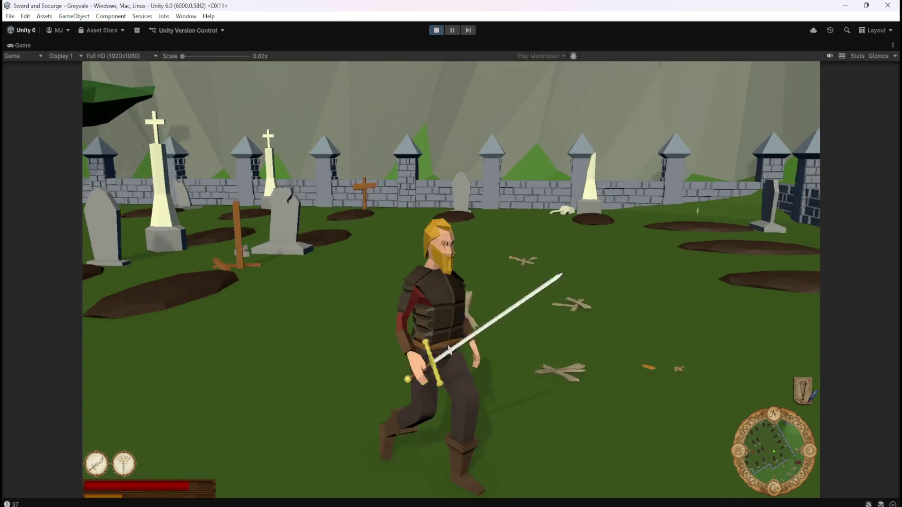
key("w")
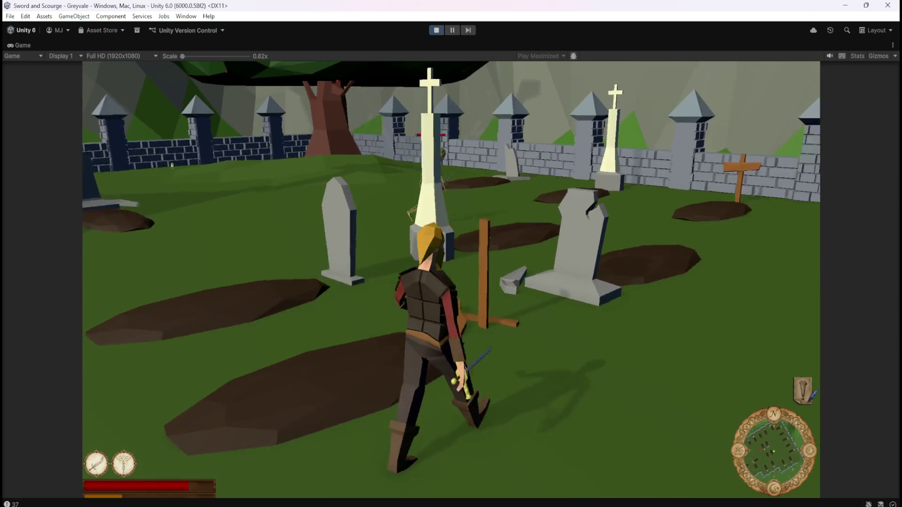
Kill the approaching skeleton, then cut down the one beside the gravestone.
left_click(451, 253)
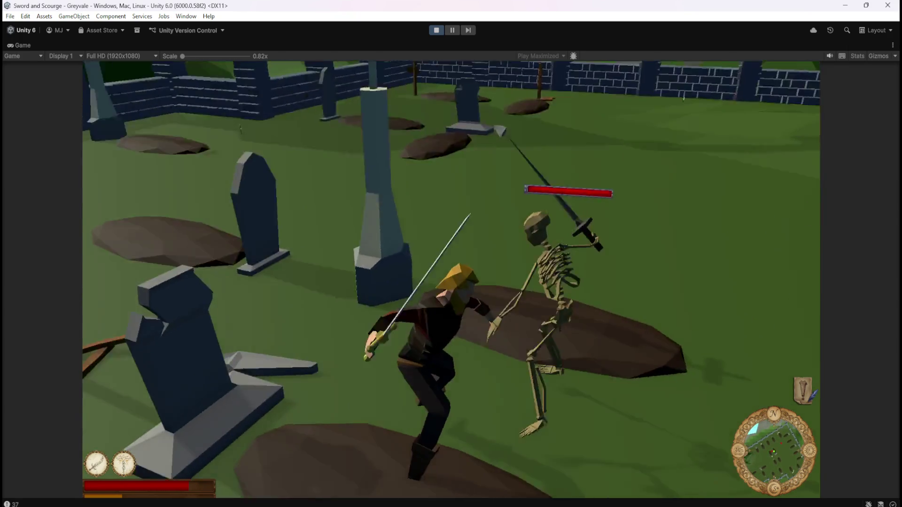
left_click(451, 254)
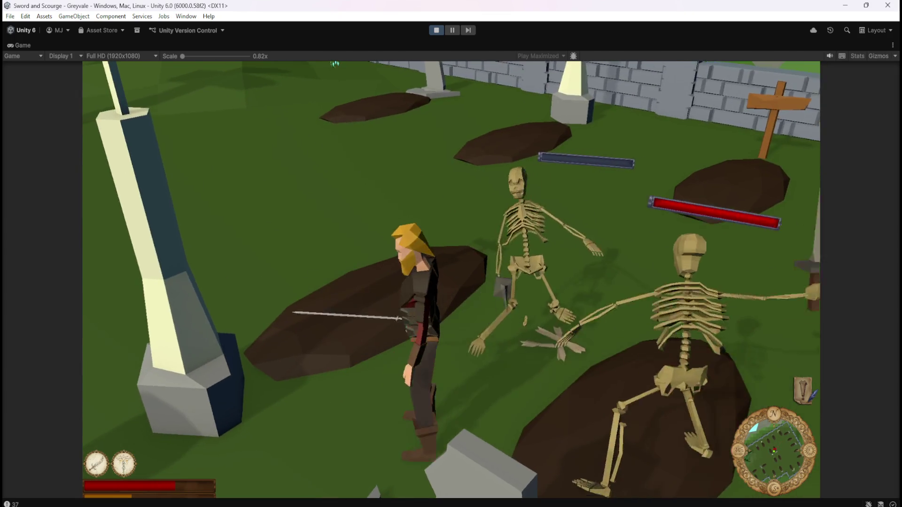
key("w")
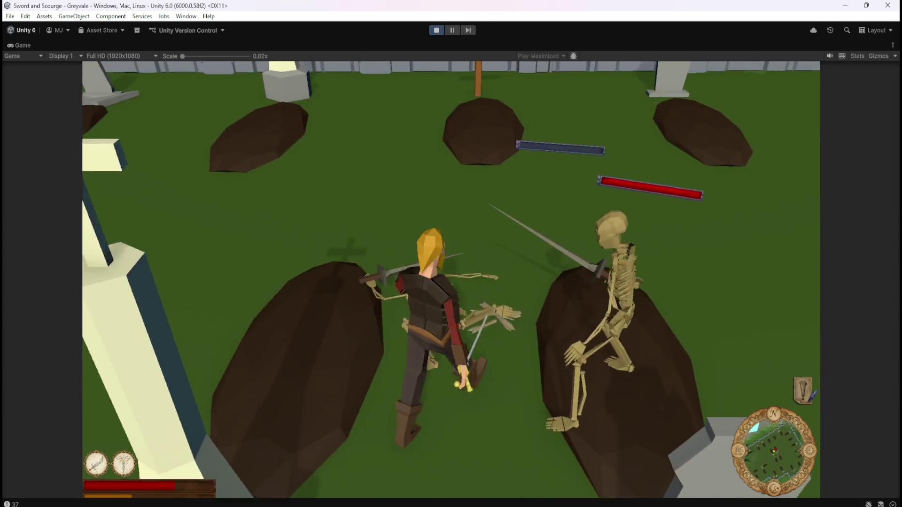
key("w")
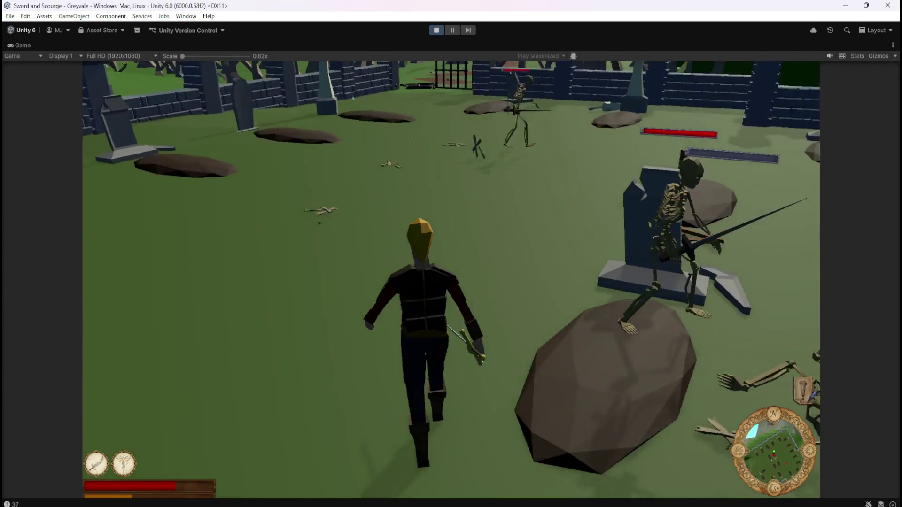
left_click(451, 253)
key("w")
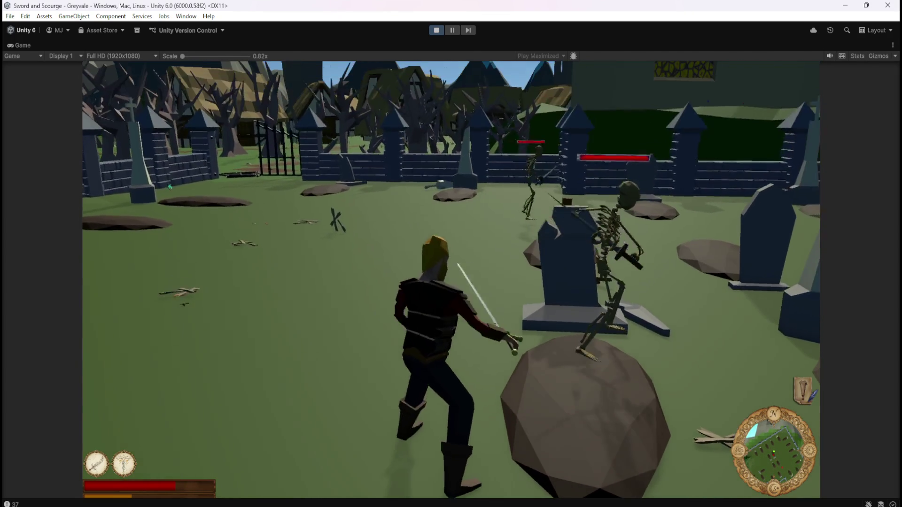
left_click(451, 254)
left_click(451, 254)
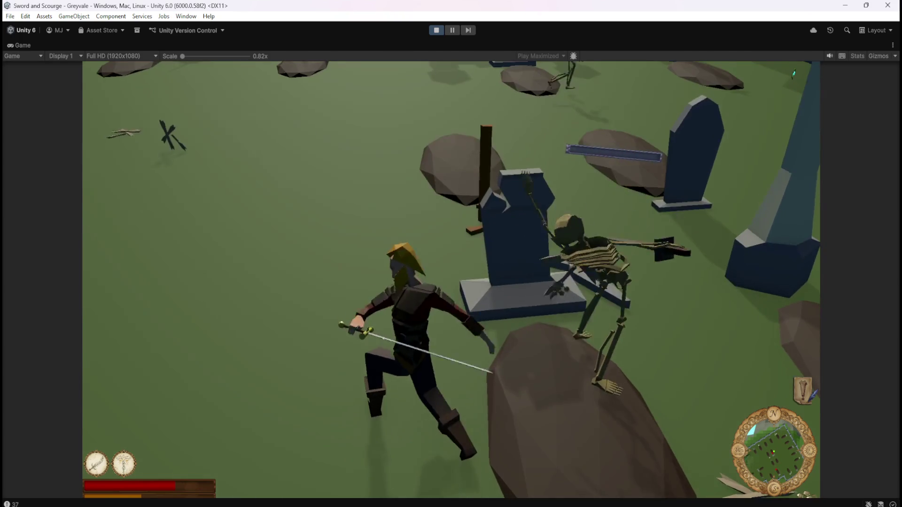
Run to the skeleton on the grave mound and finish it off.
key("w")
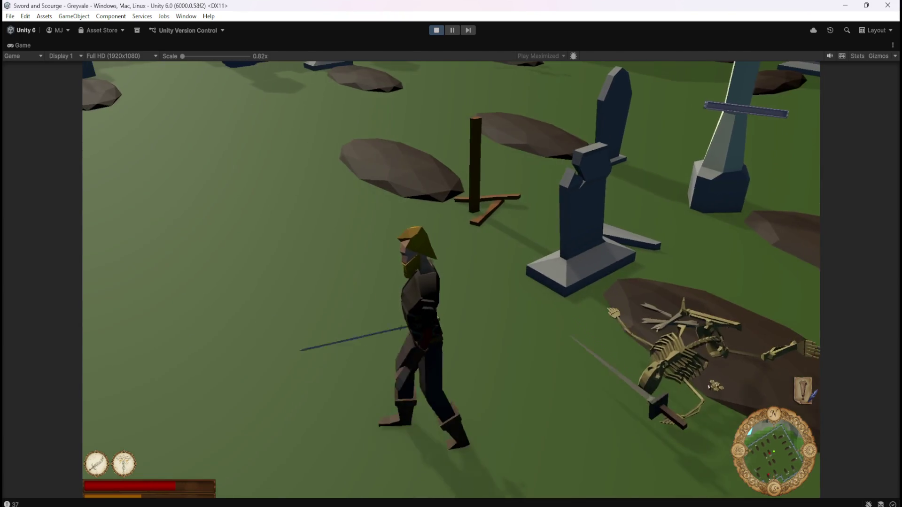
key("w")
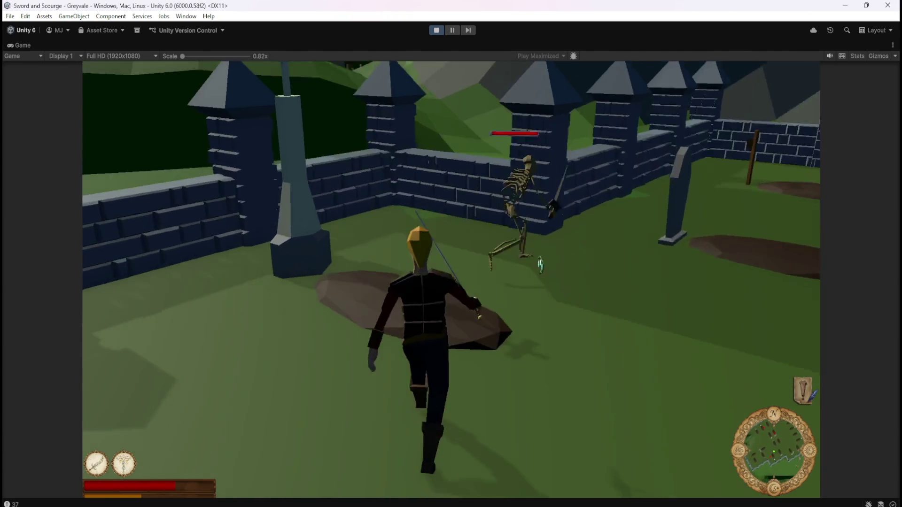
left_click(451, 254)
left_click(451, 254)
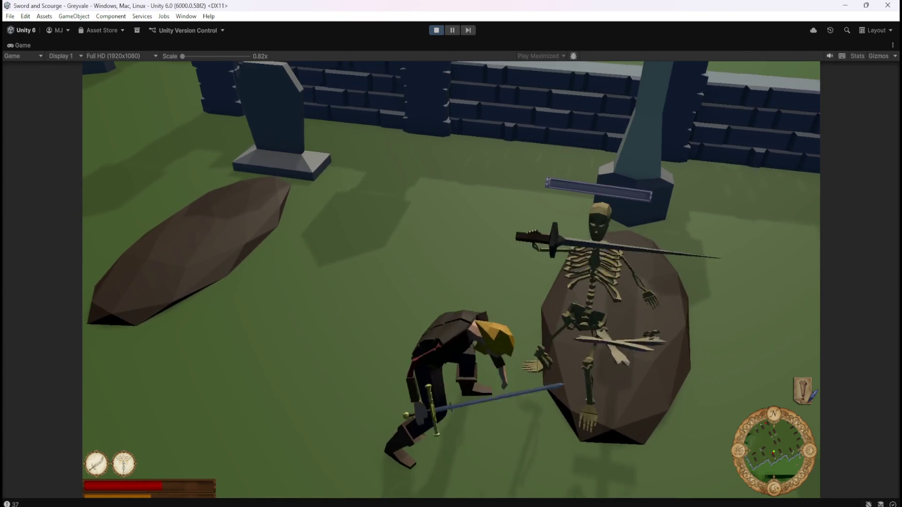
Fell the skeleton near the wall, then cast the heal ability with key 2.
key("w")
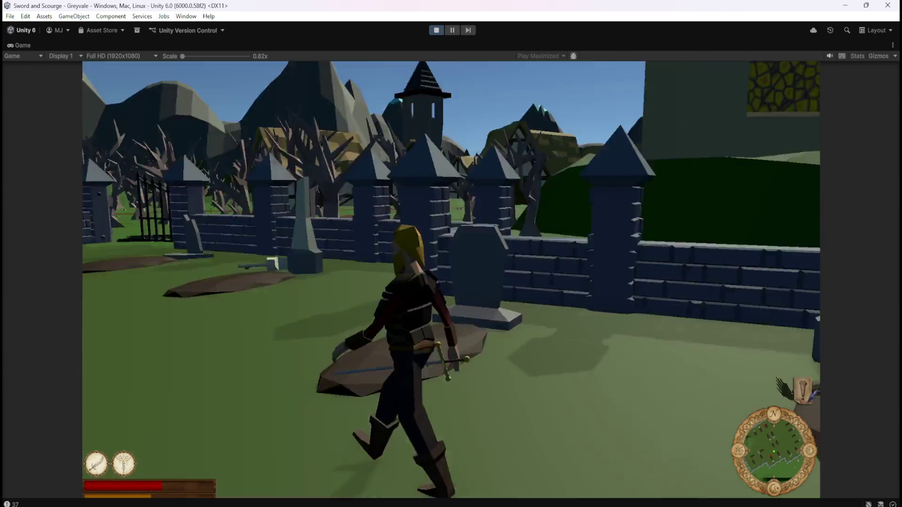
key("w")
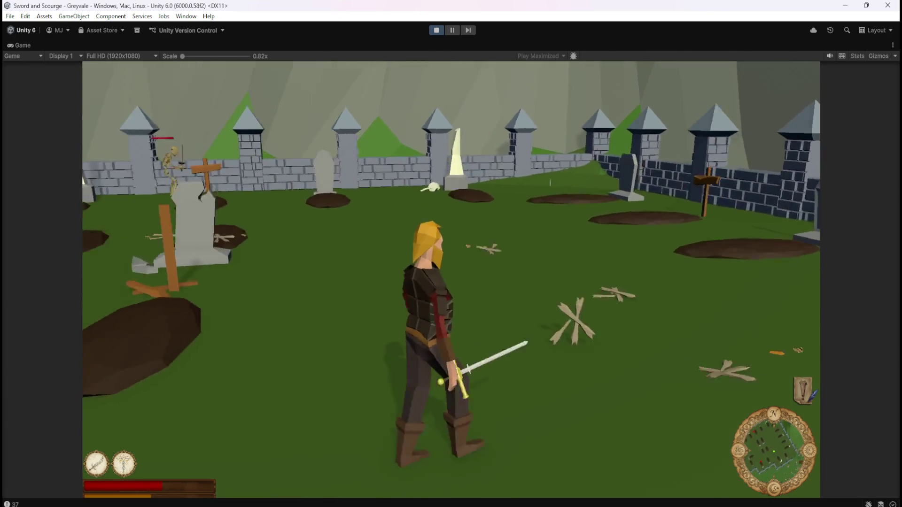
key("w")
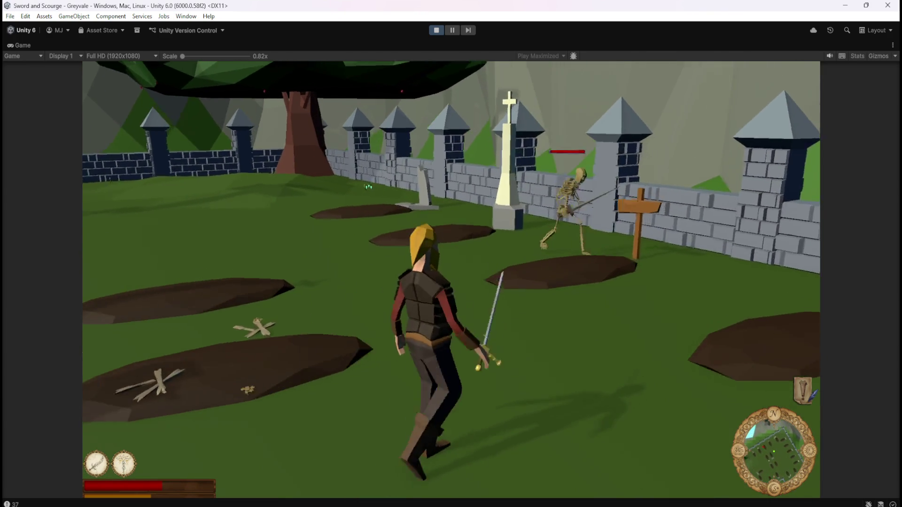
key("w")
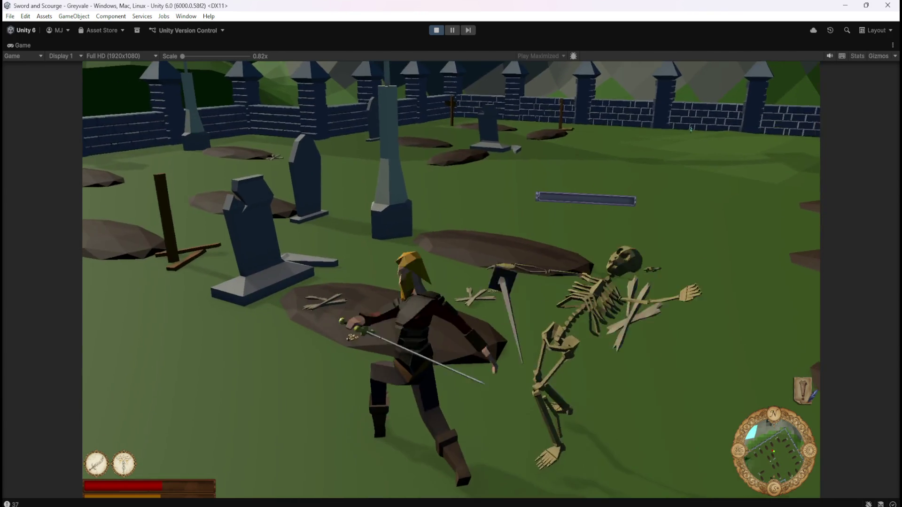
key("s")
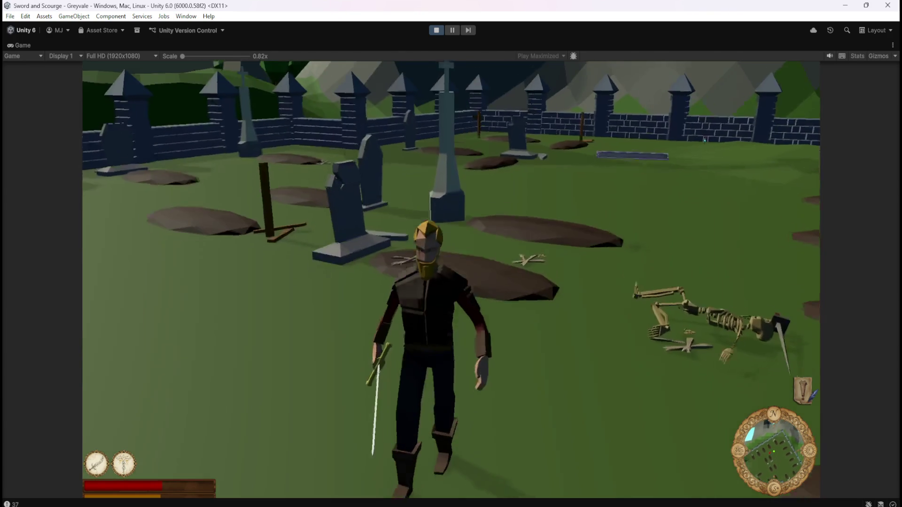
key("2")
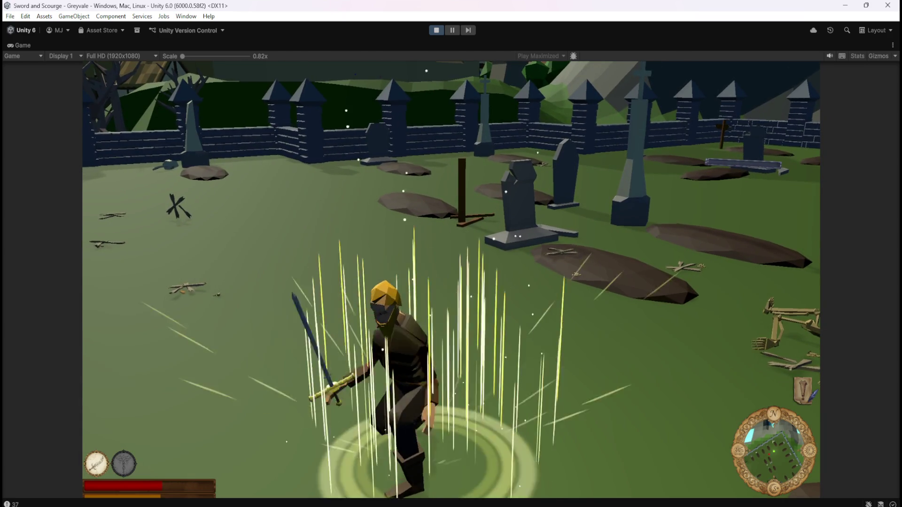
Run past the big tree to the next skeleton and swing at it.
key("w")
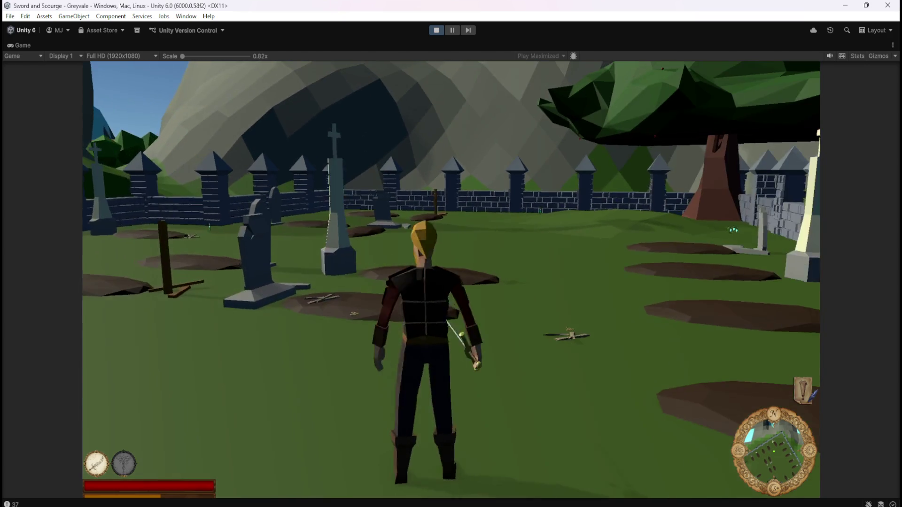
key("w")
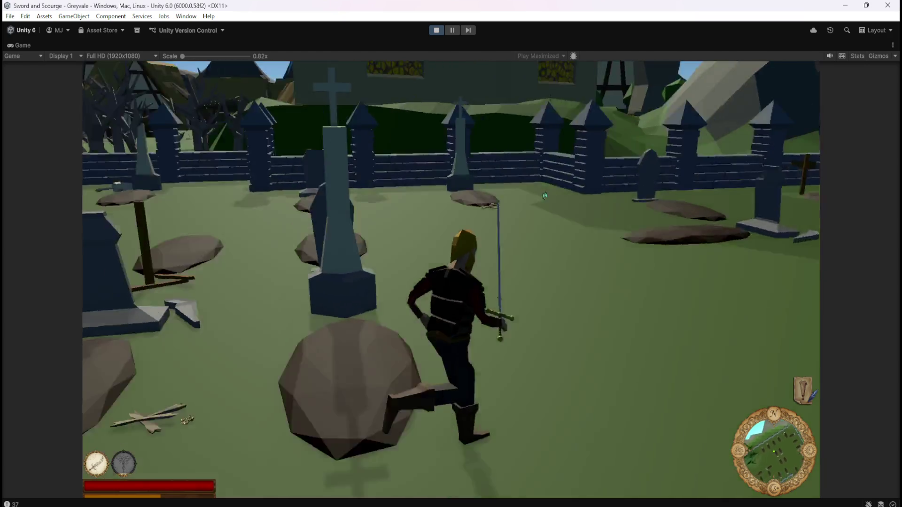
key("w")
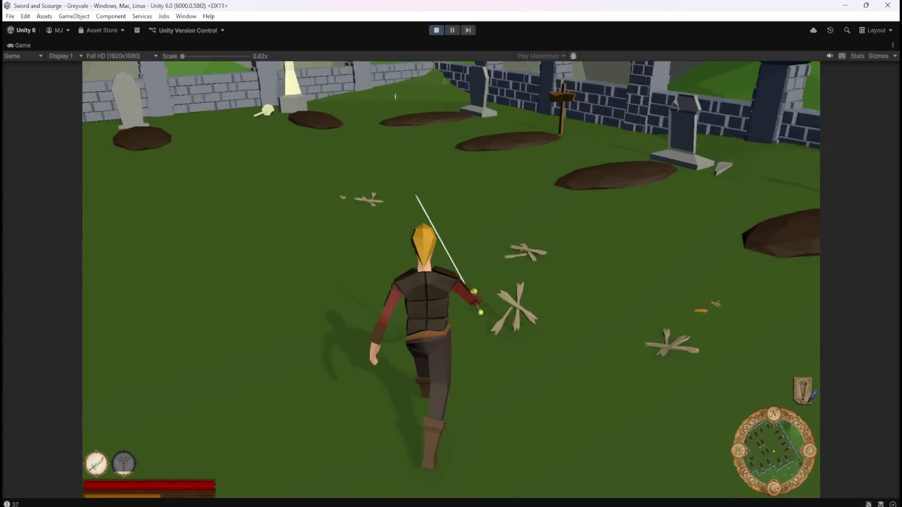
key("w")
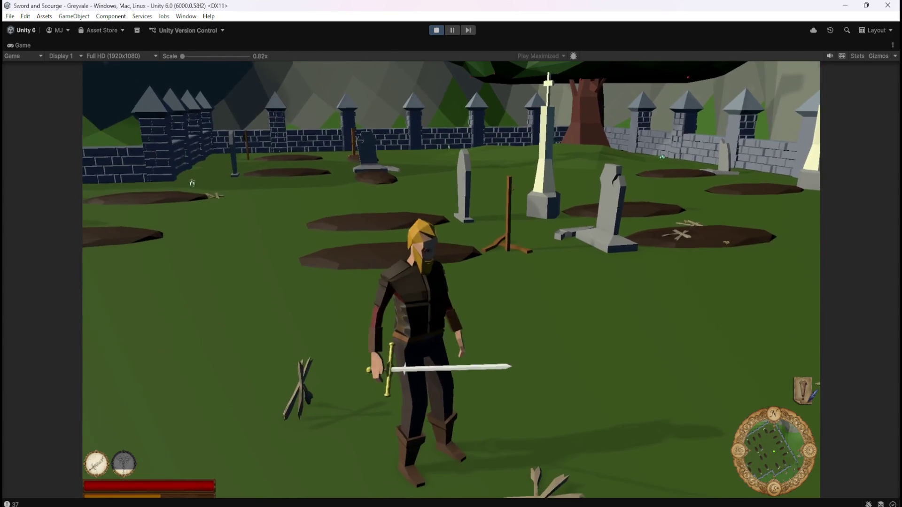
key("w")
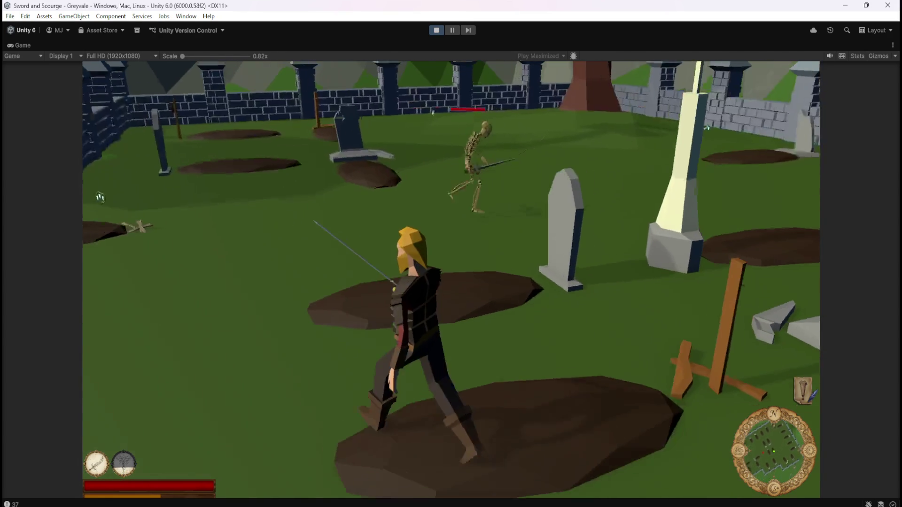
left_click(451, 254)
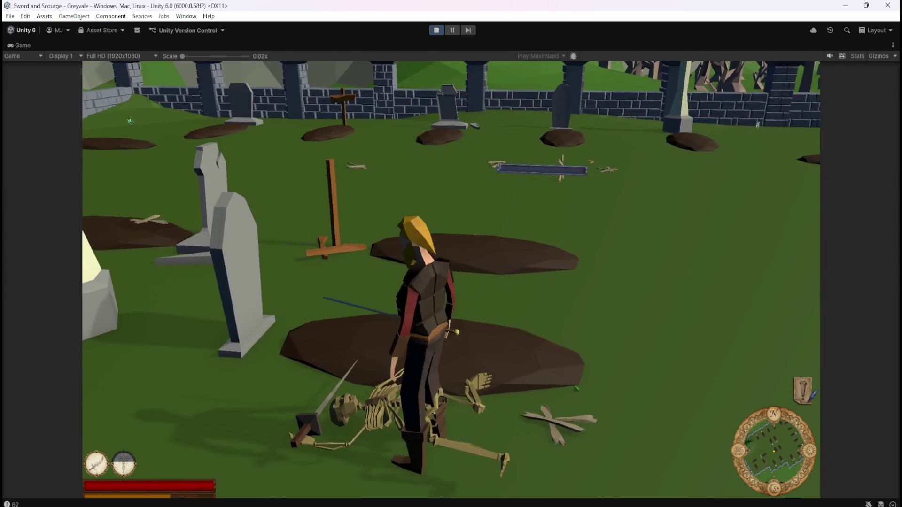
Run to the skeleton by the wall and attack it until it collapses.
key("w")
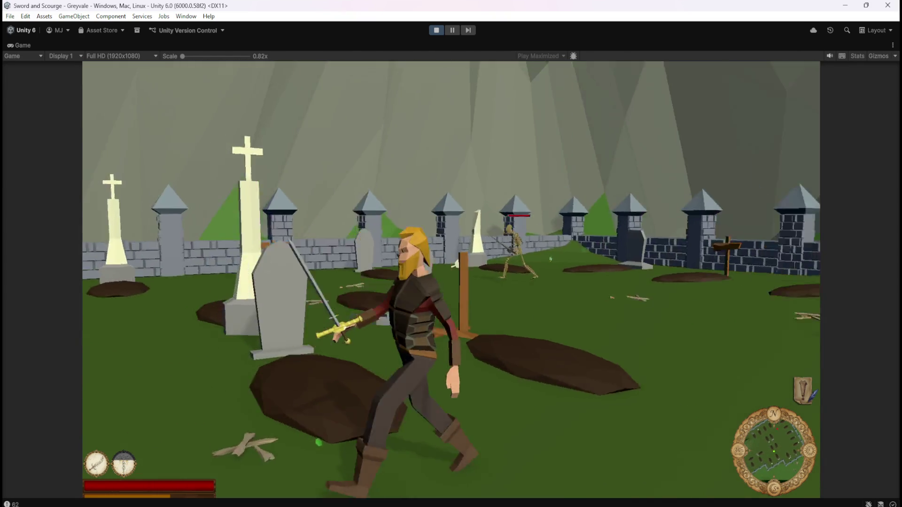
key("w")
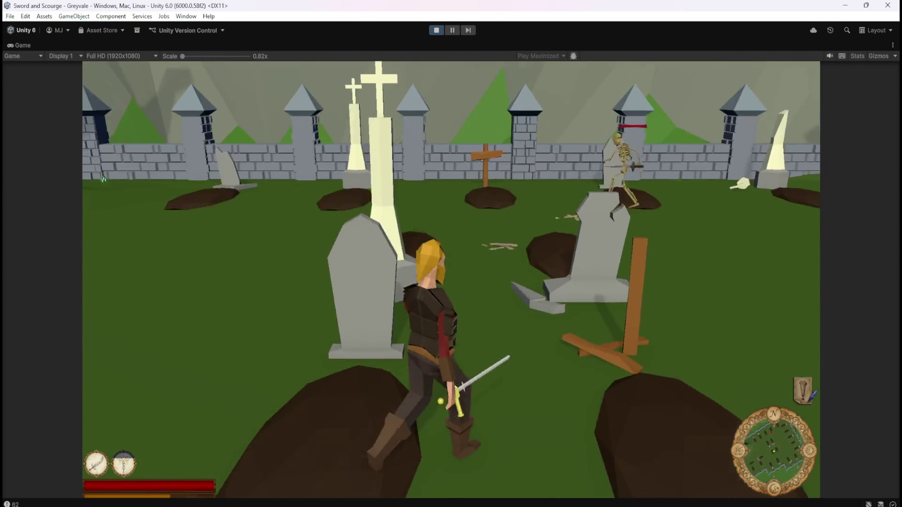
key("w")
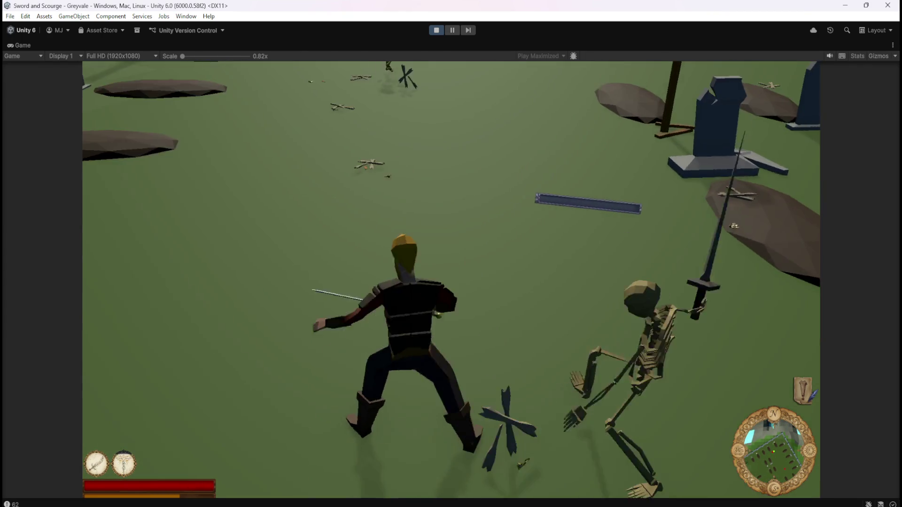
key("w")
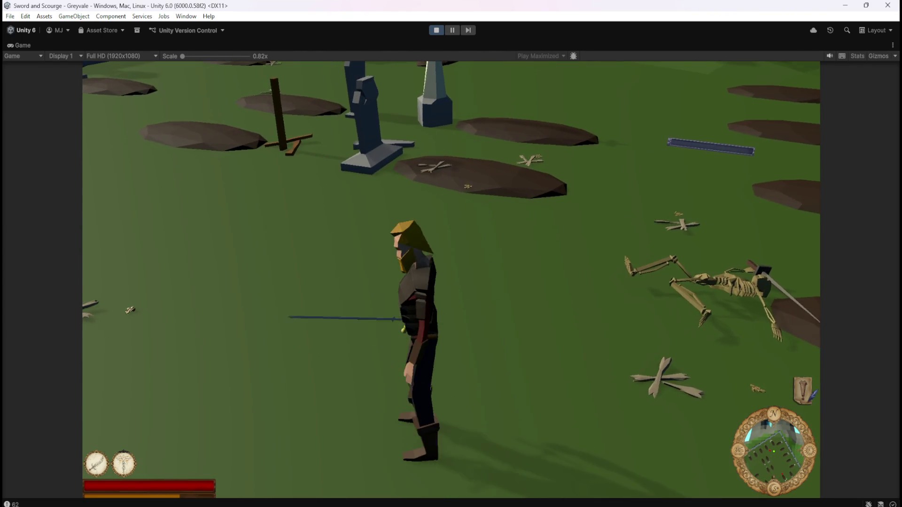
Cross the graveyard to the next skeleton and hit it with a sword thrust.
key("w")
key("w")
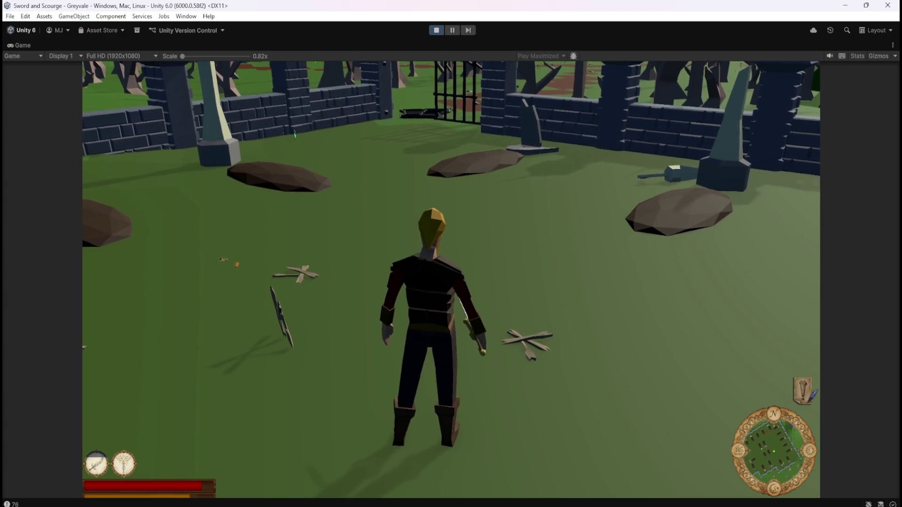
key("w")
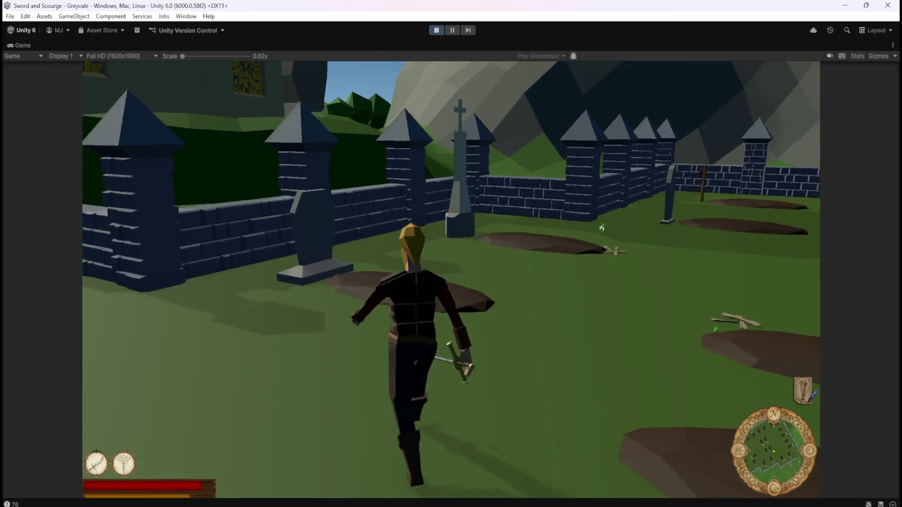
key("w")
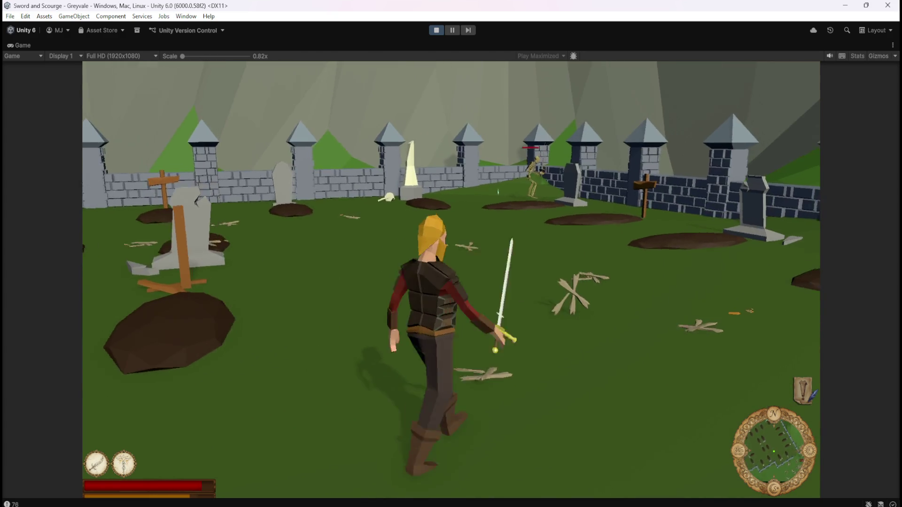
key("w")
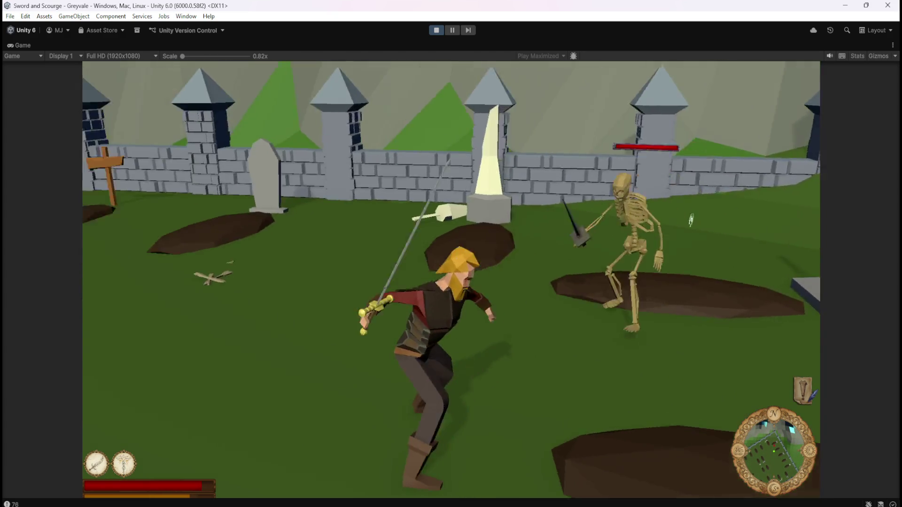
left_click(691, 220)
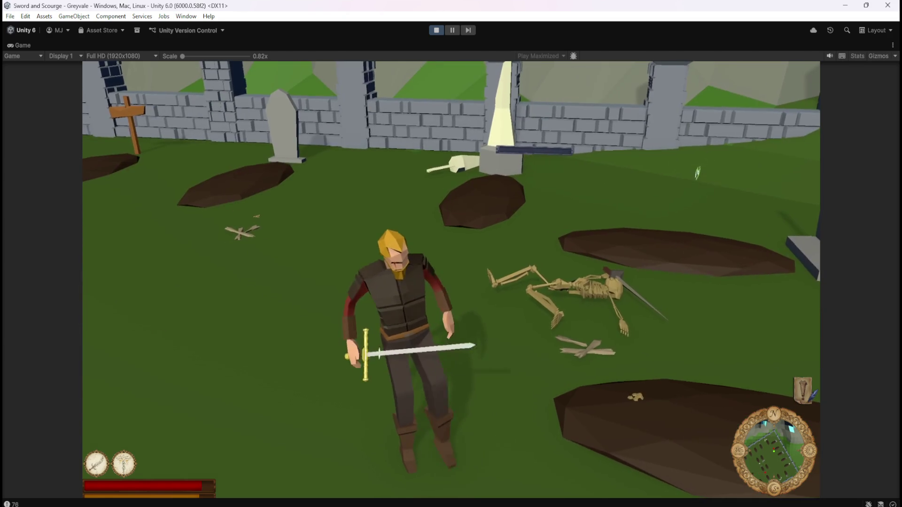
Defeat the skeleton by the wall, then attack another among the graves.
key("w")
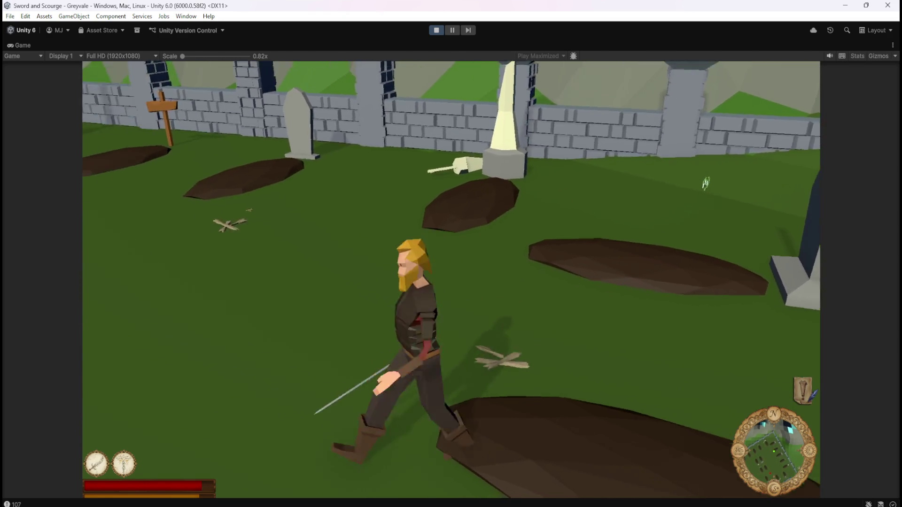
key("w")
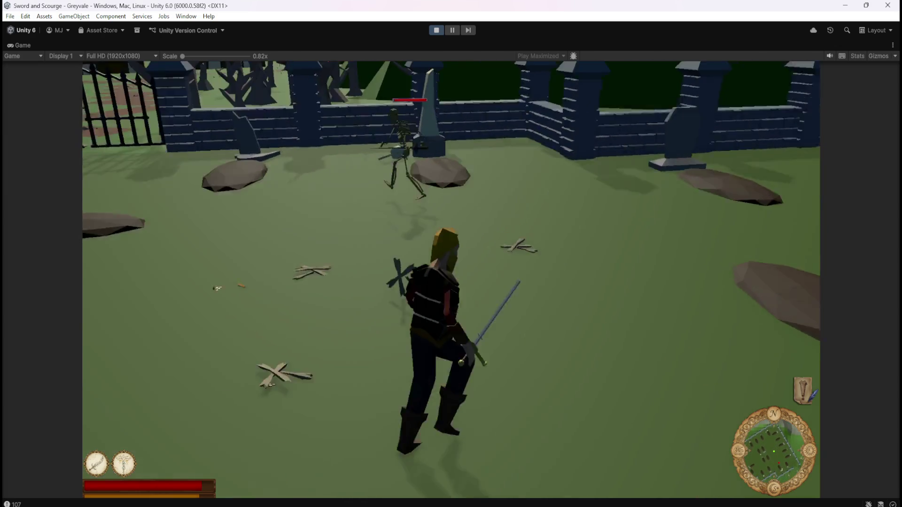
key("w")
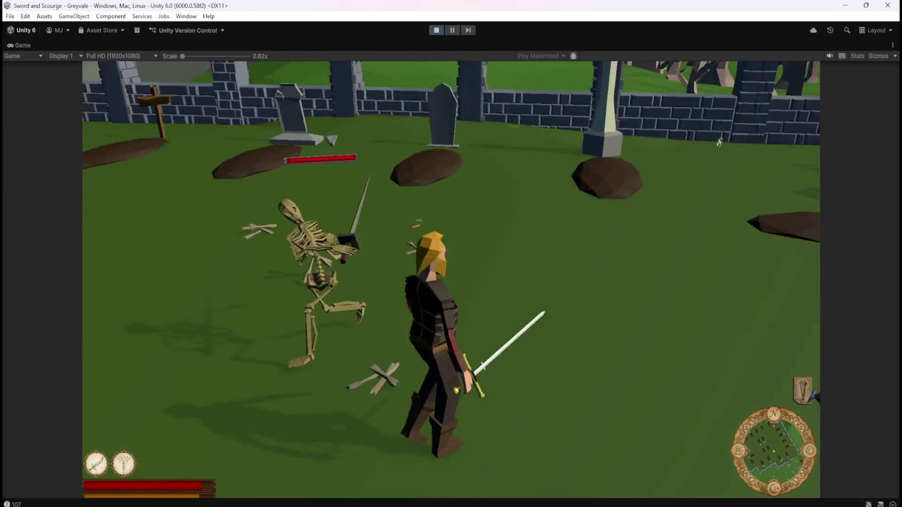
key("w")
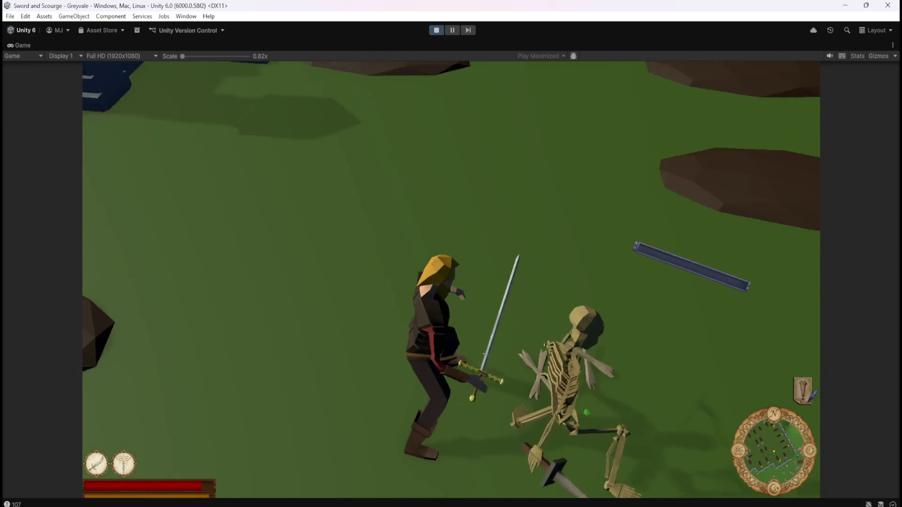
key("w")
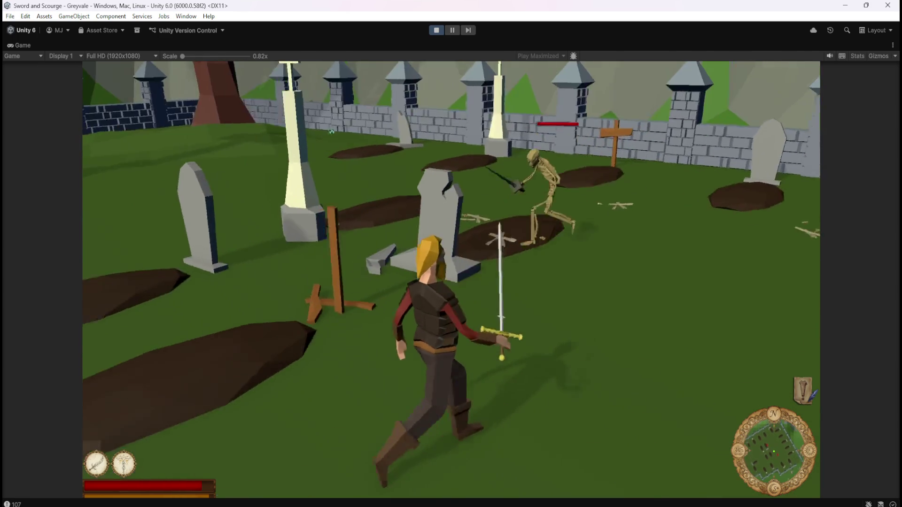
key("s")
key("w")
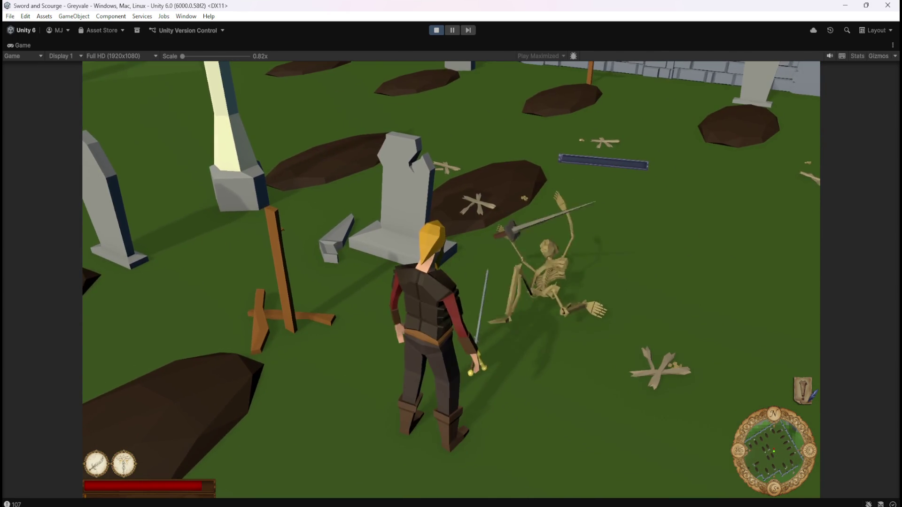
Walk to the right graveyard wall and strike down the attacking skeleton.
key("a")
key("a")
key("a")
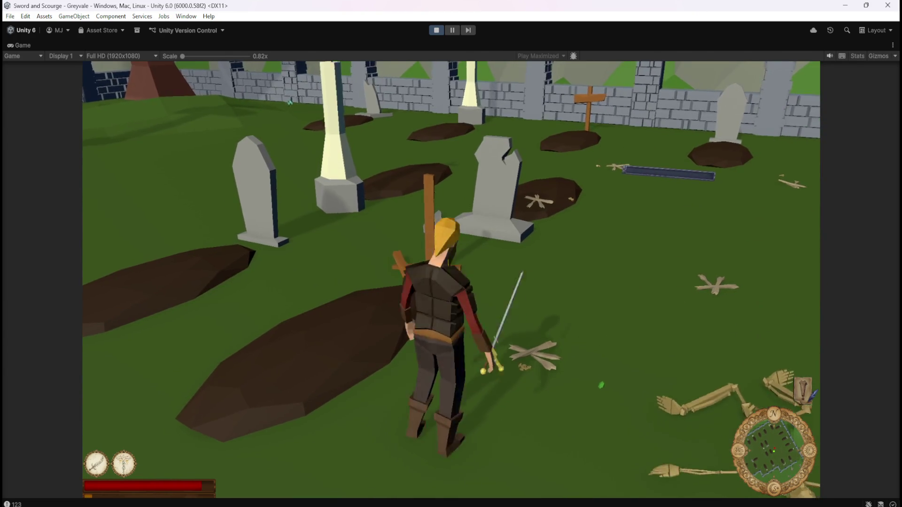
key("a")
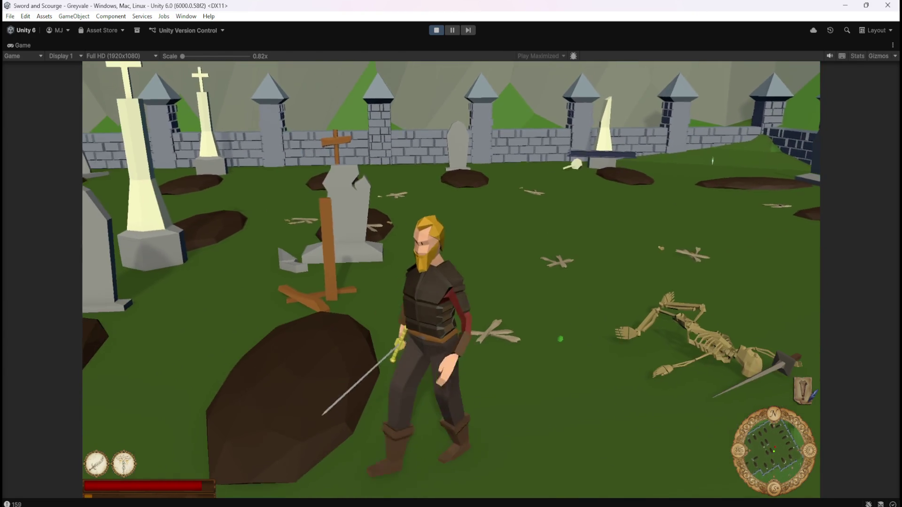
key("a")
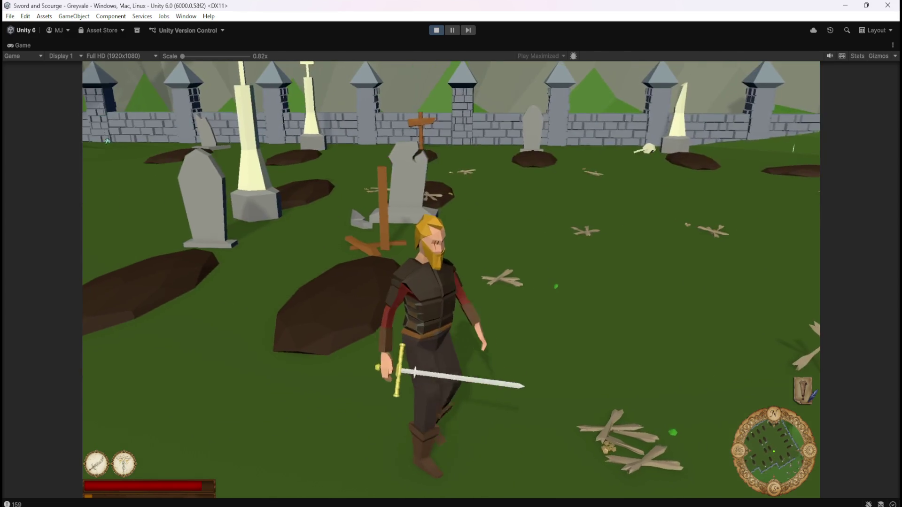
key("w")
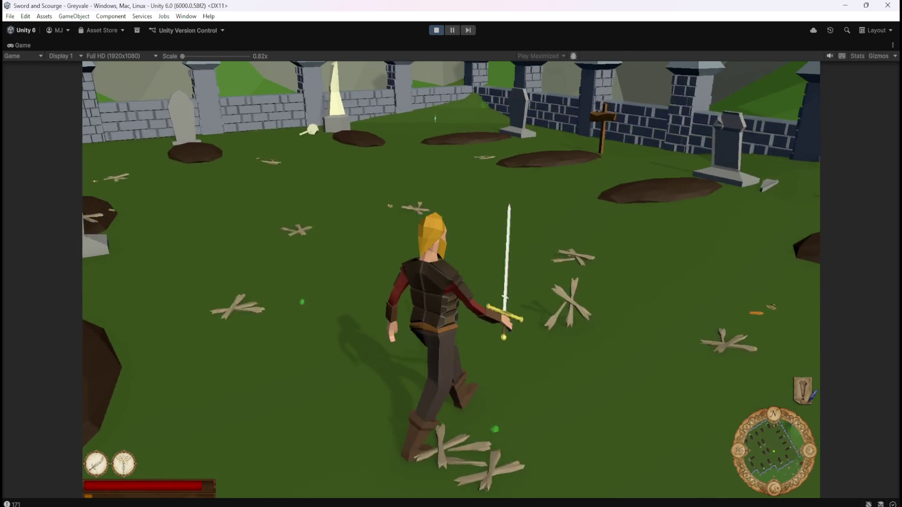
key("w")
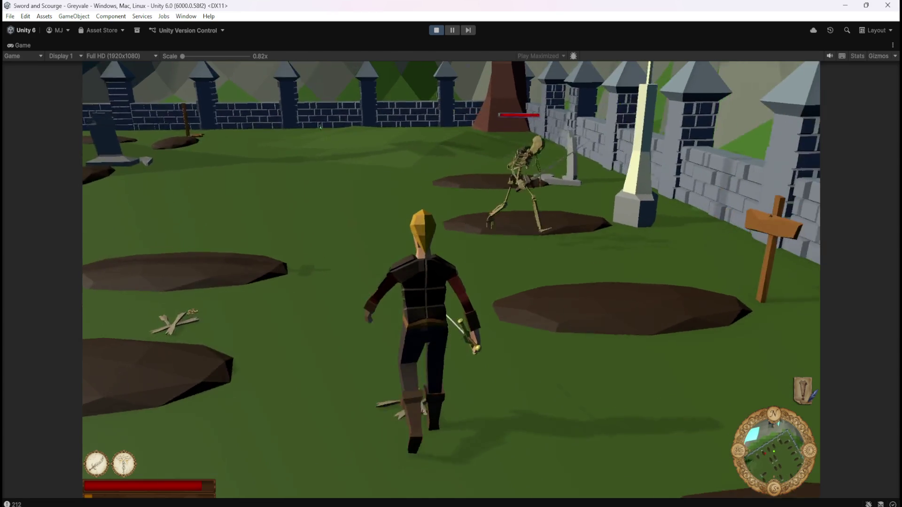
key("s")
key("d")
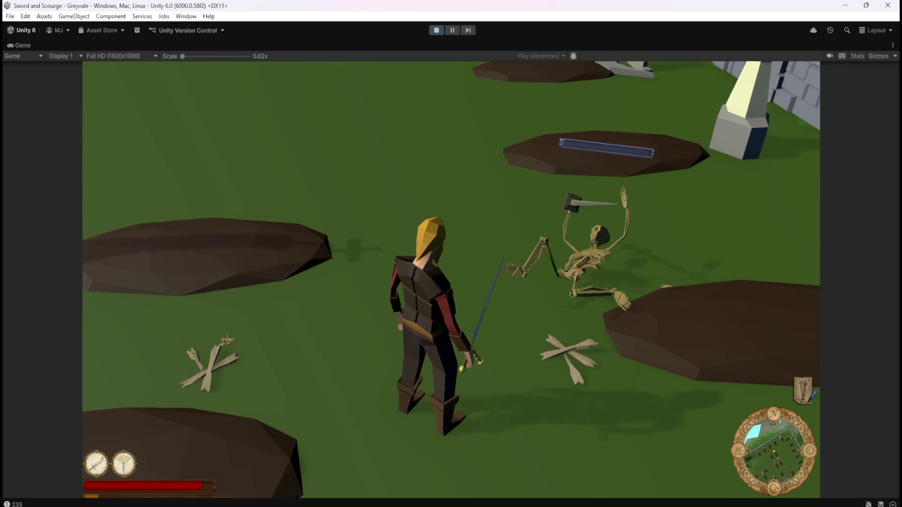
Run to the skeleton near the tree and fight it off.
key("w")
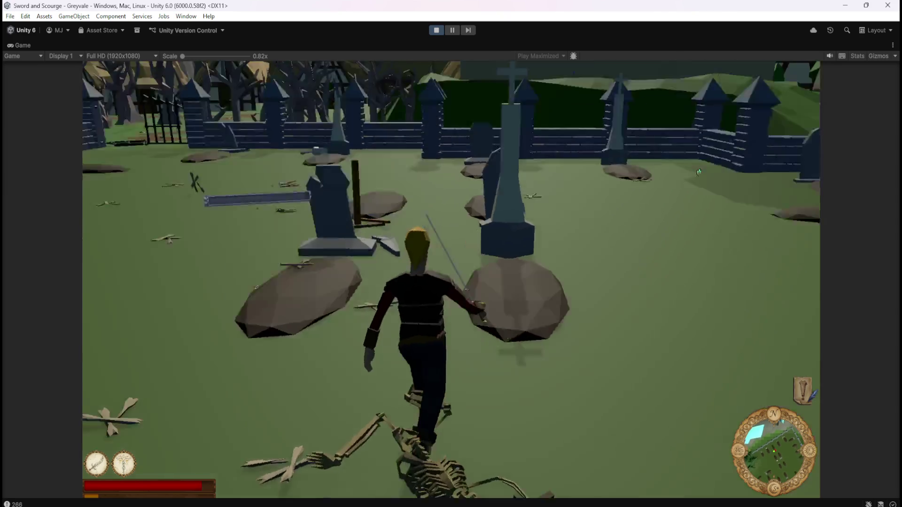
key("w")
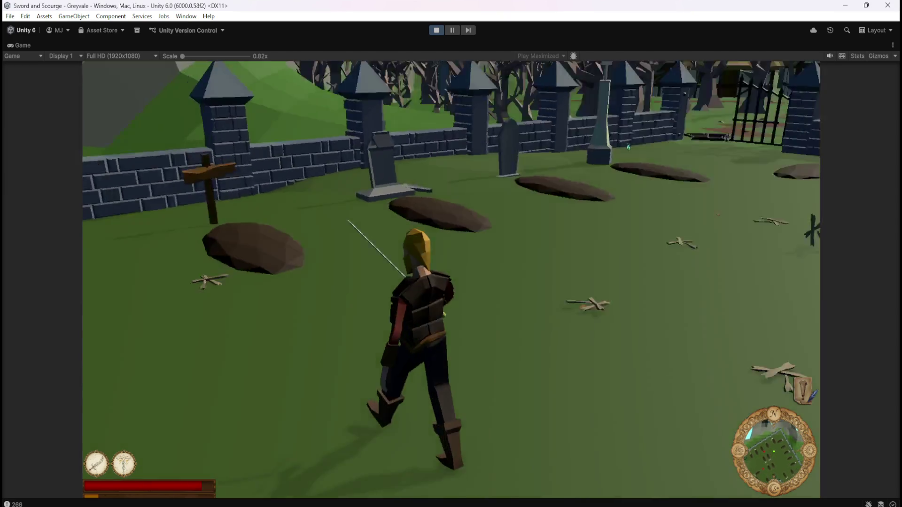
key("a")
key("w")
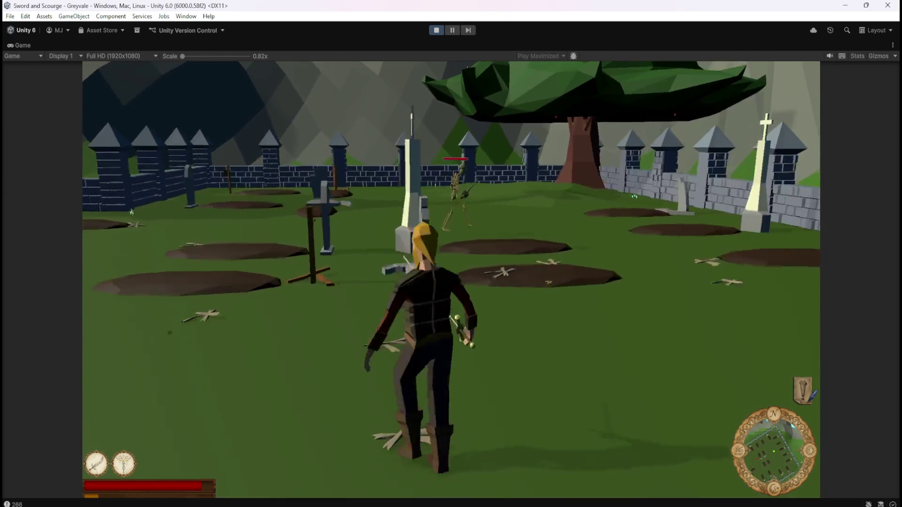
key("w")
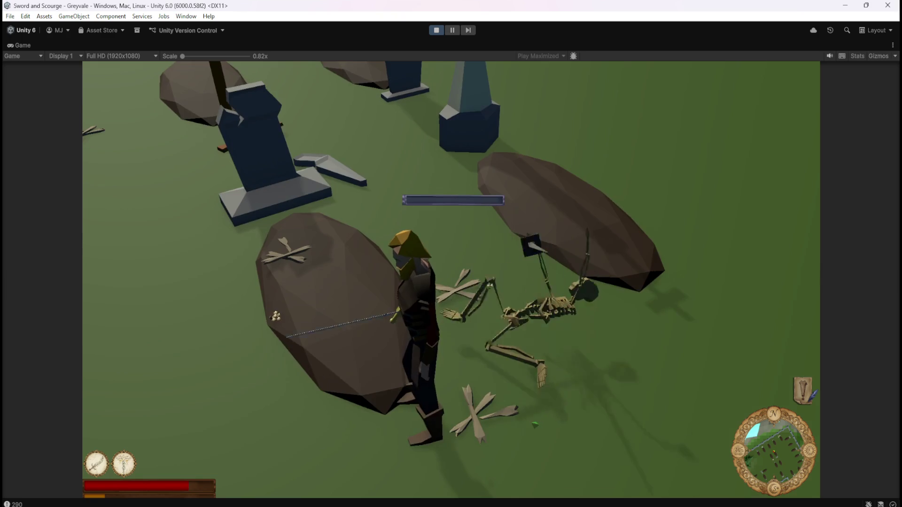
key("a")
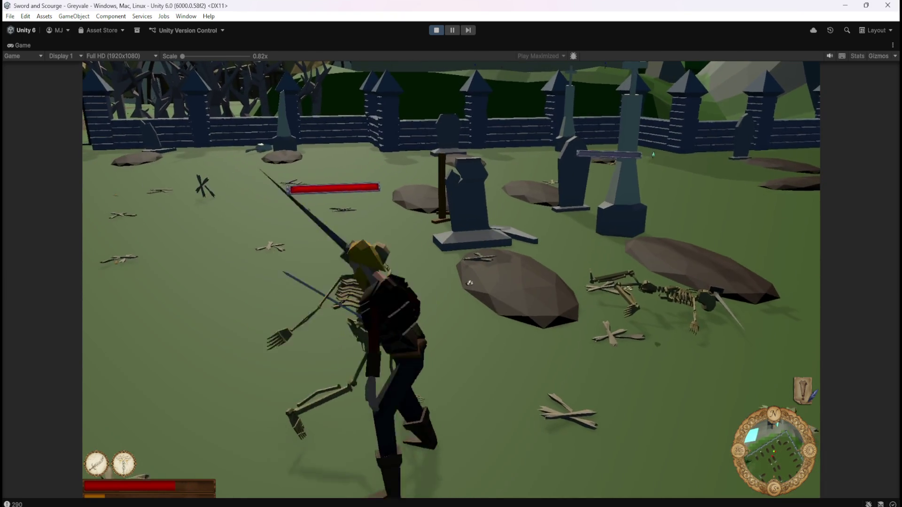
key("a")
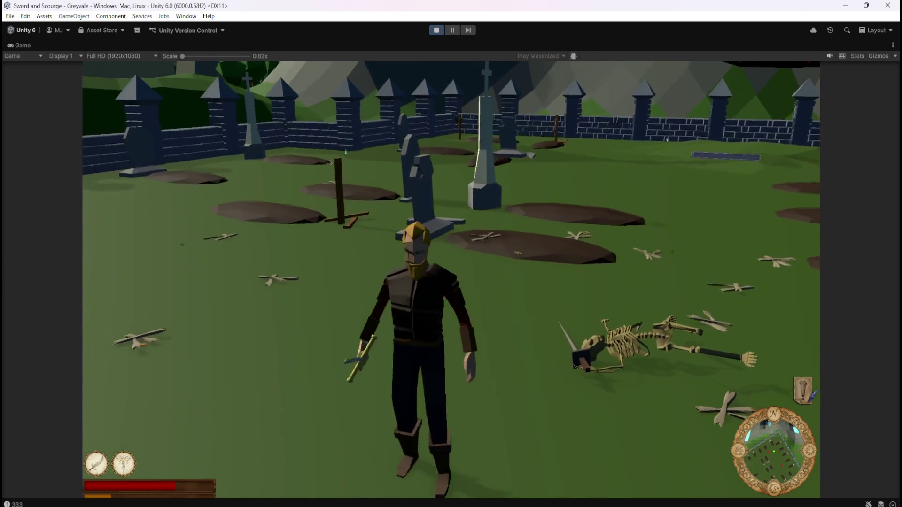
key("a")
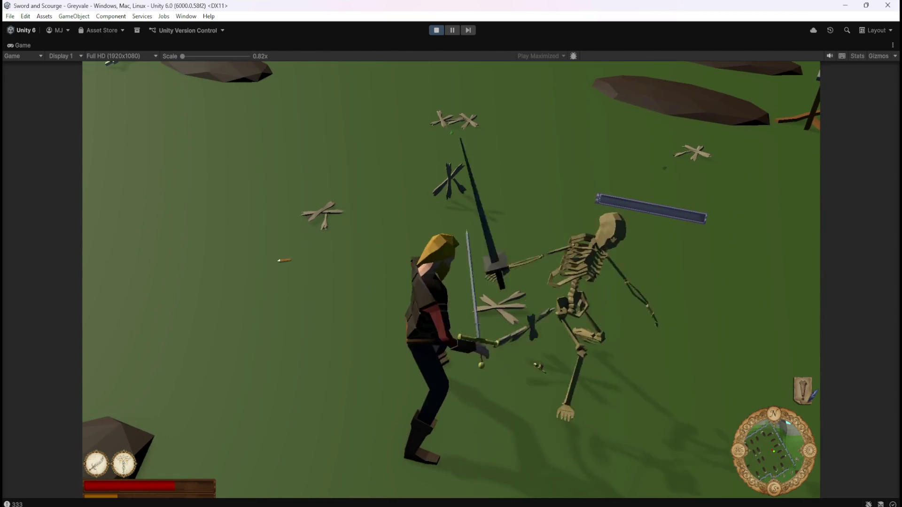
Walk toward the graveyard gate and crosses, deeper into the graveyard.
key("a")
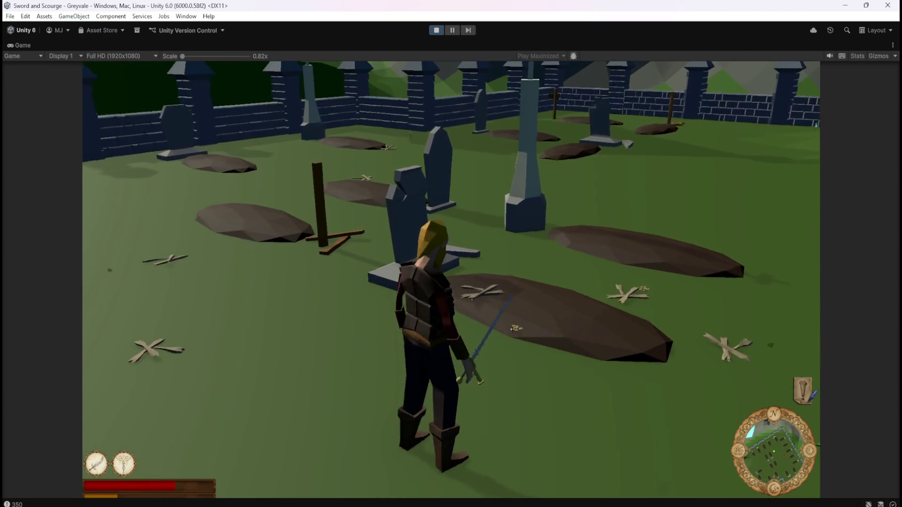
key("a")
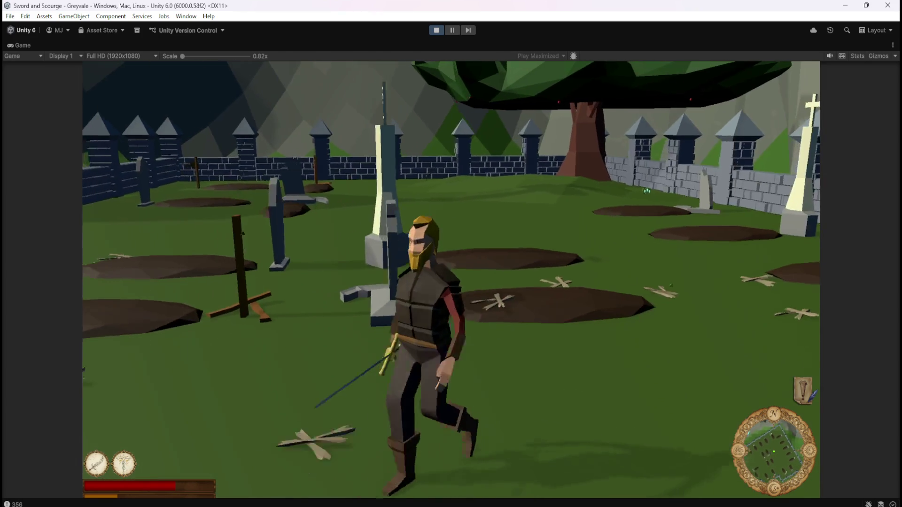
key("w")
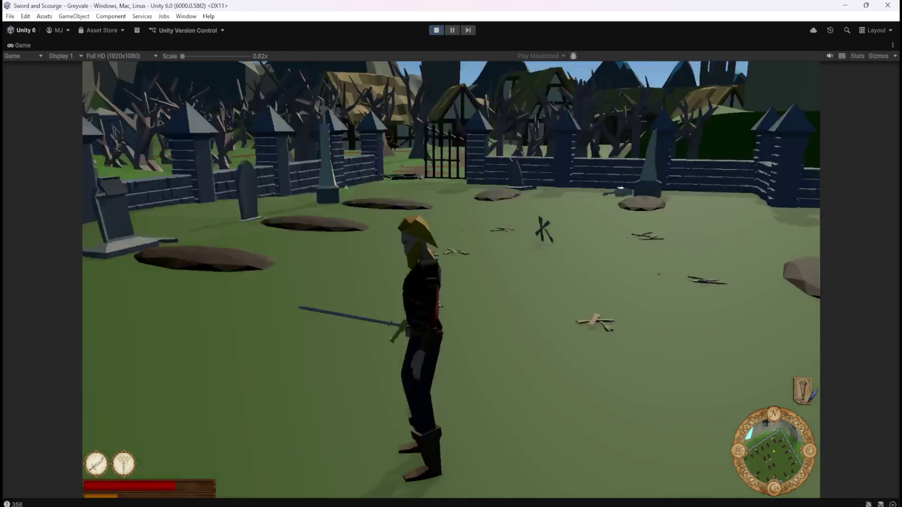
key("a")
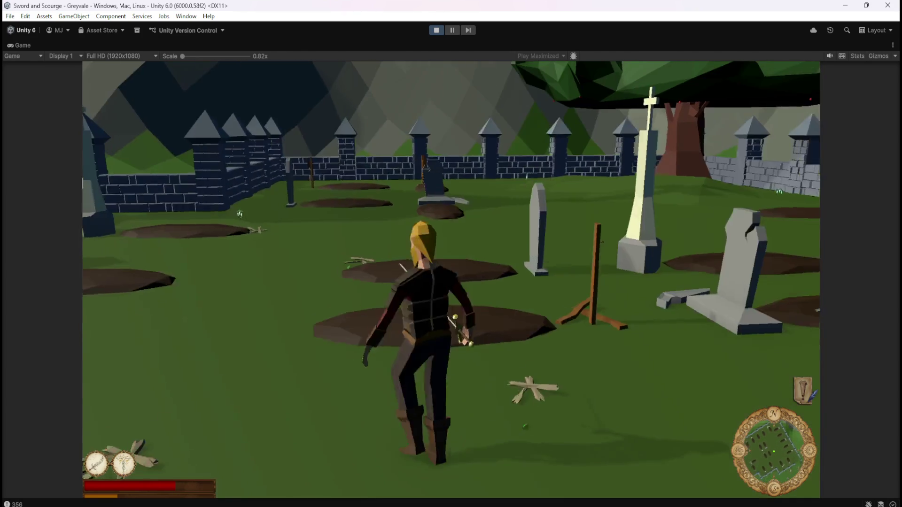
key("w")
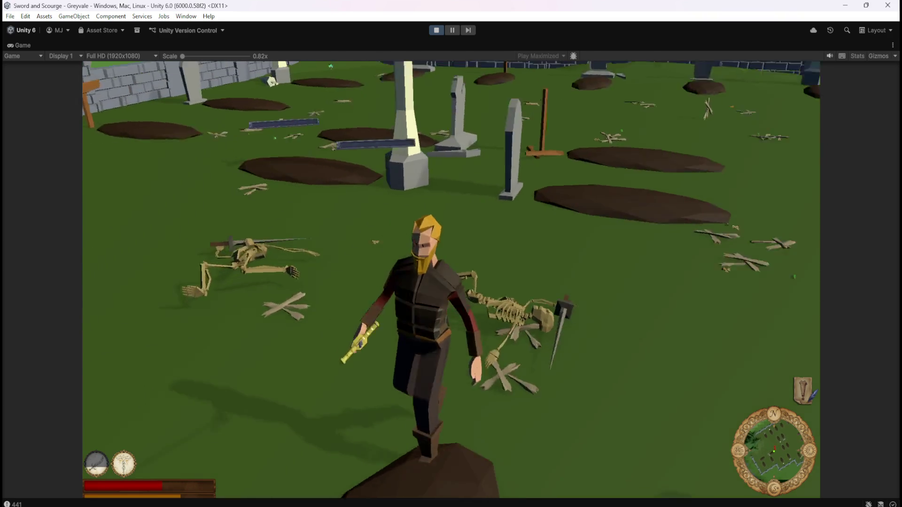
Advance on the next skeleton among the graves and strike it until it collapses.
key("w")
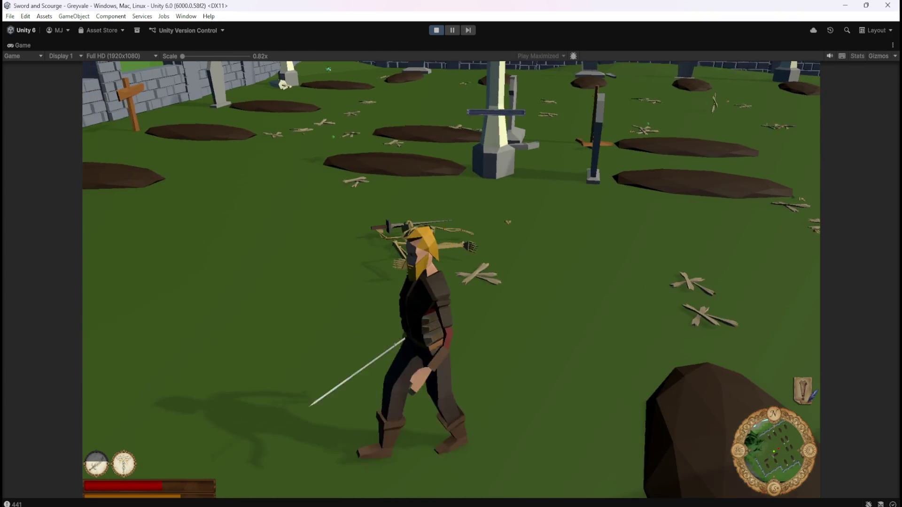
key("a")
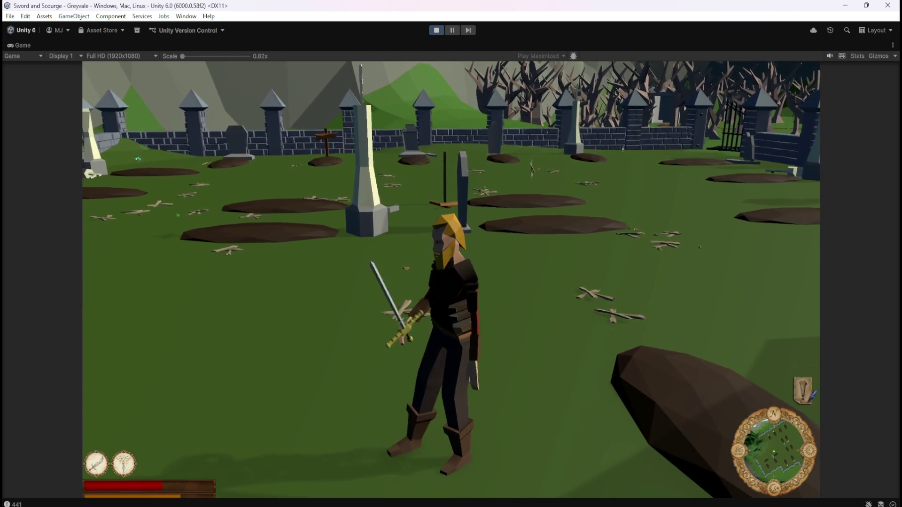
key("w")
key("w")
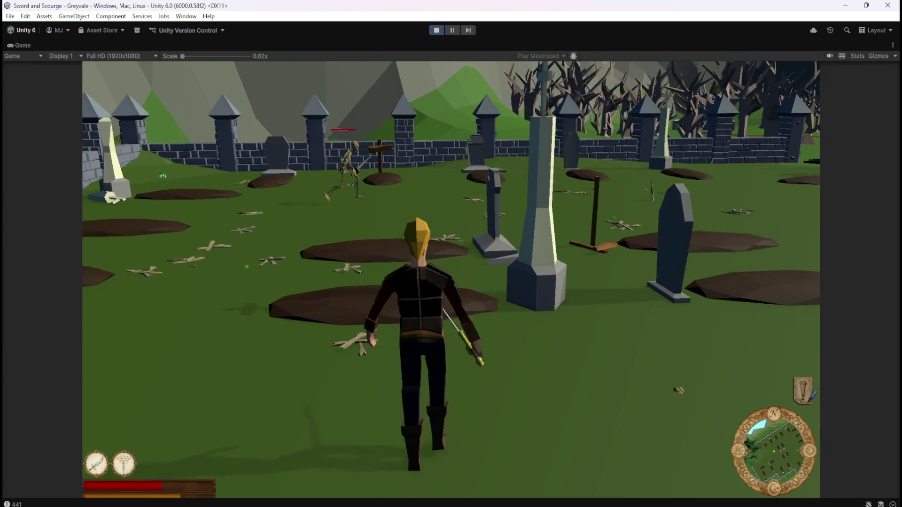
key("w")
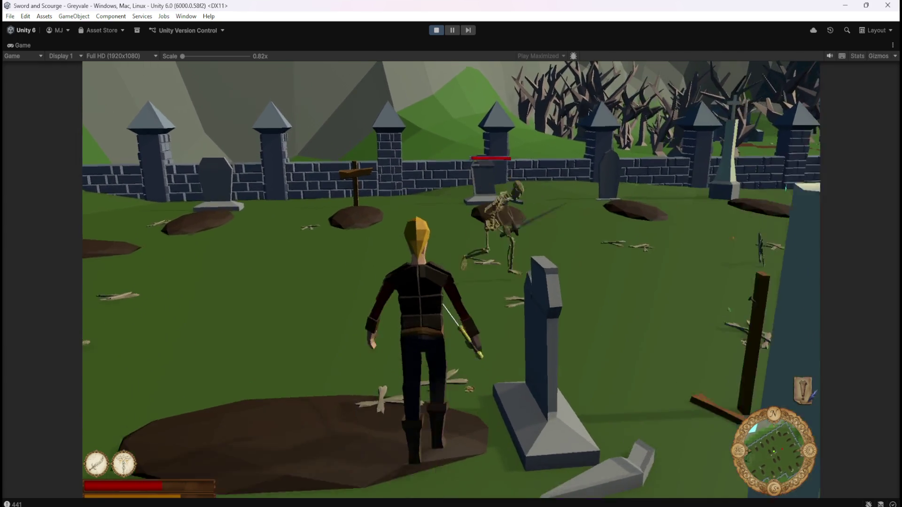
key("w")
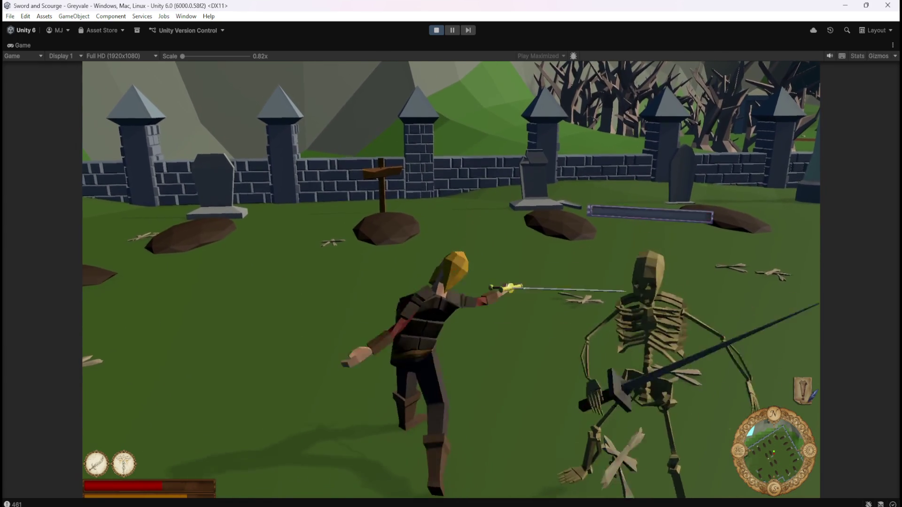
key("w")
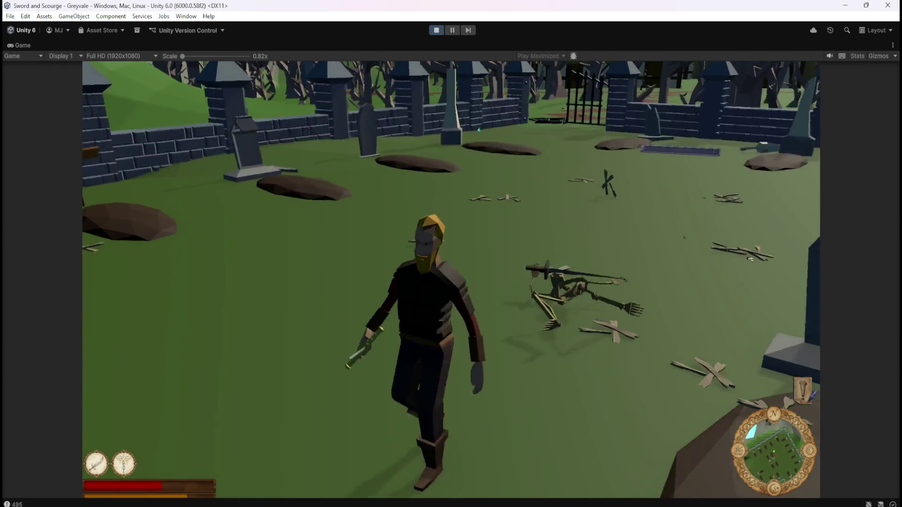
Walk through the graveyard toward the cross monument and turn back across it.
key("w")
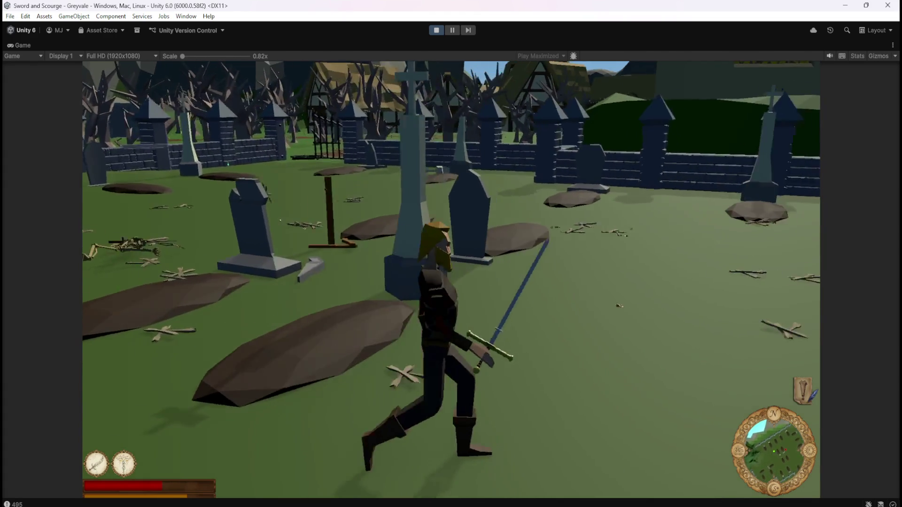
key("w")
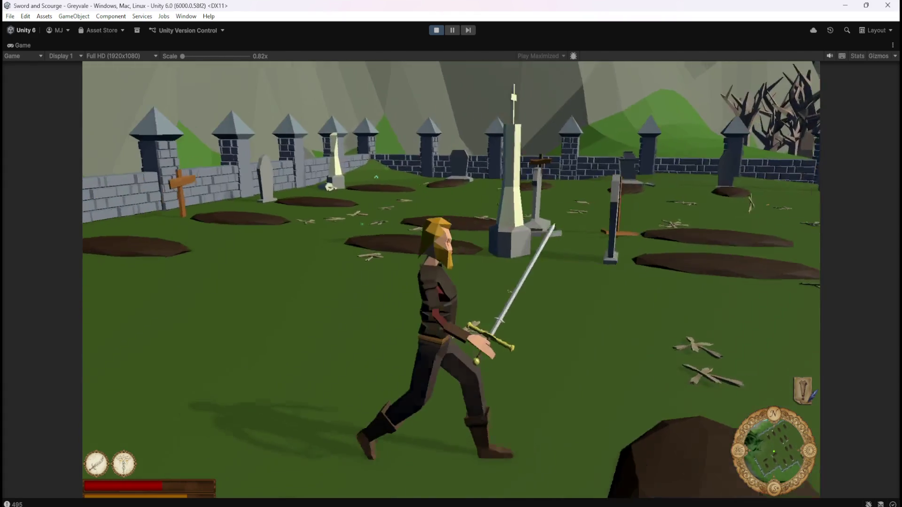
key("w")
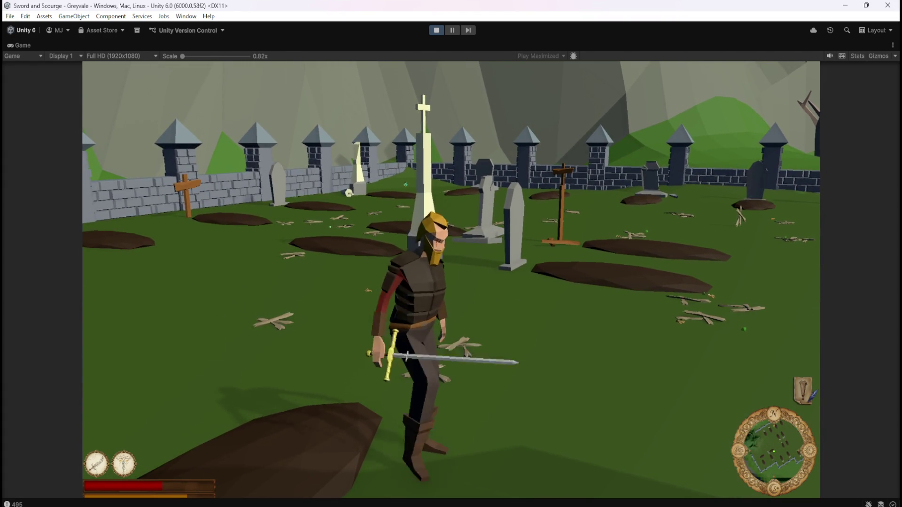
key("w")
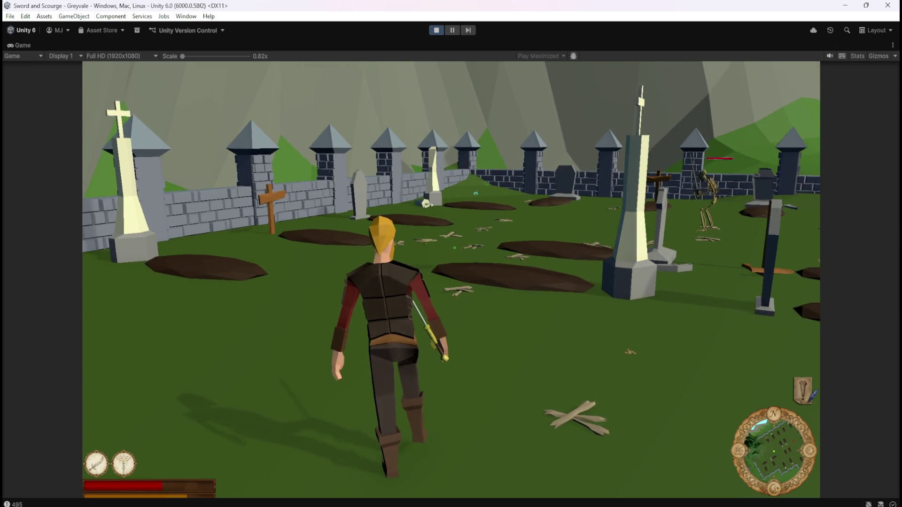
Close in on the next skeleton and cast the ground-circle spell with key 2.
key("w")
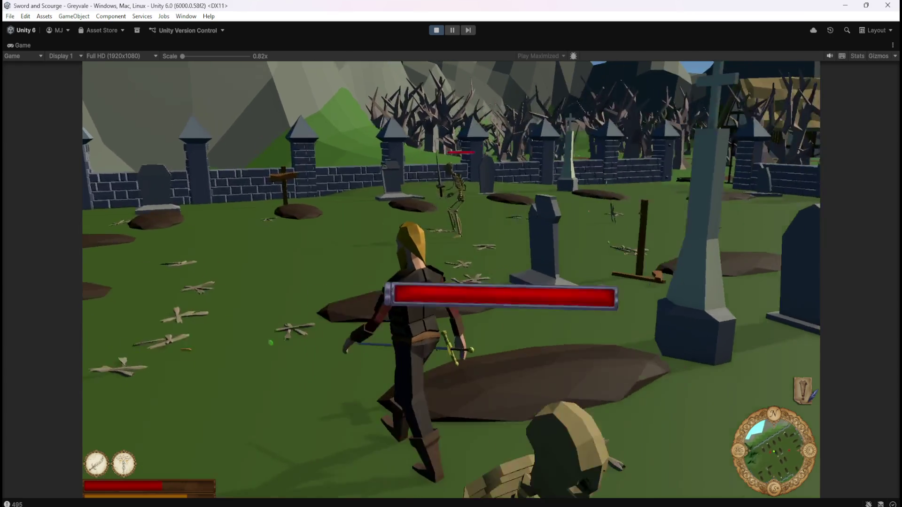
key("w")
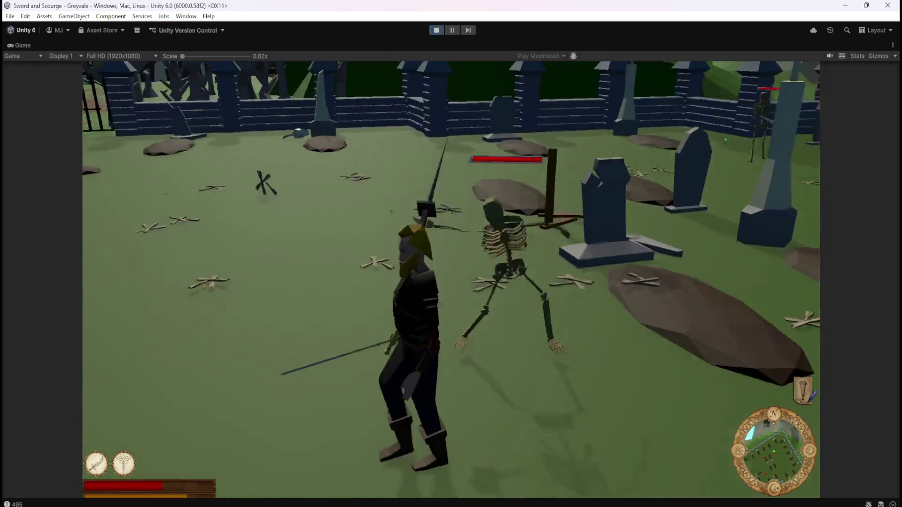
key("w")
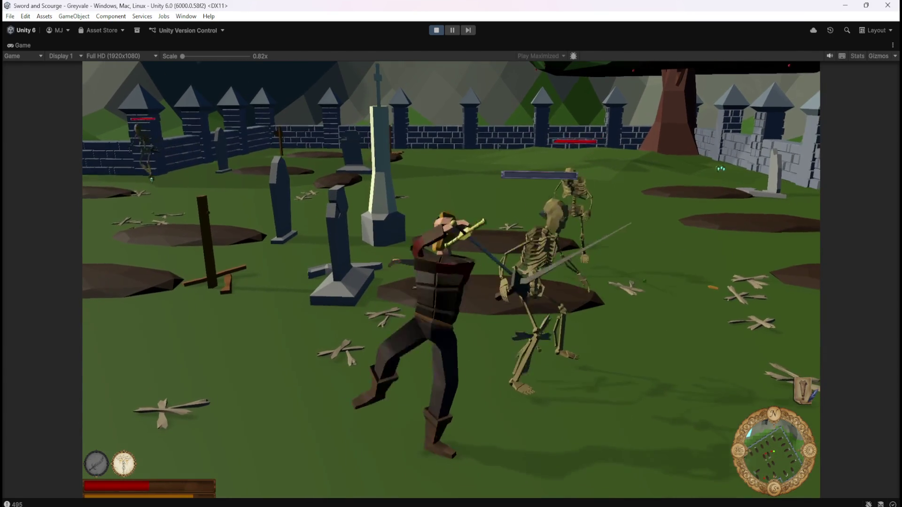
key("s")
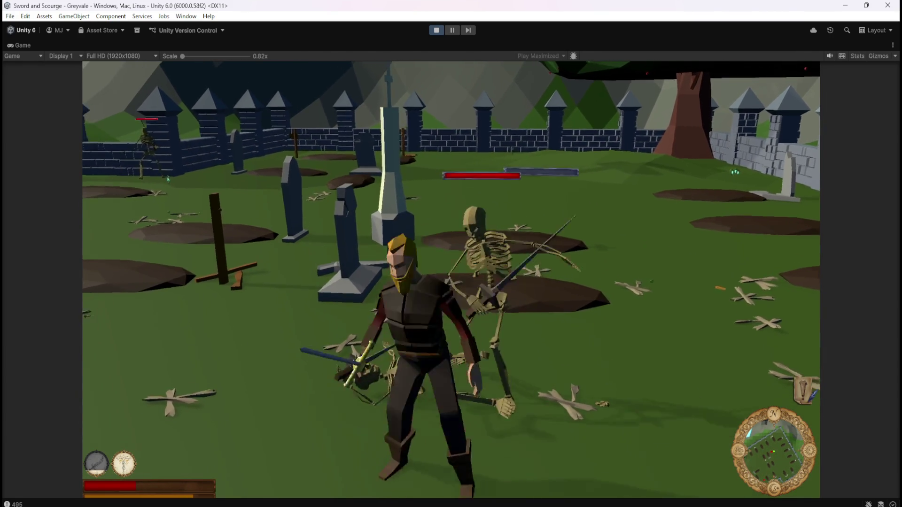
key("w")
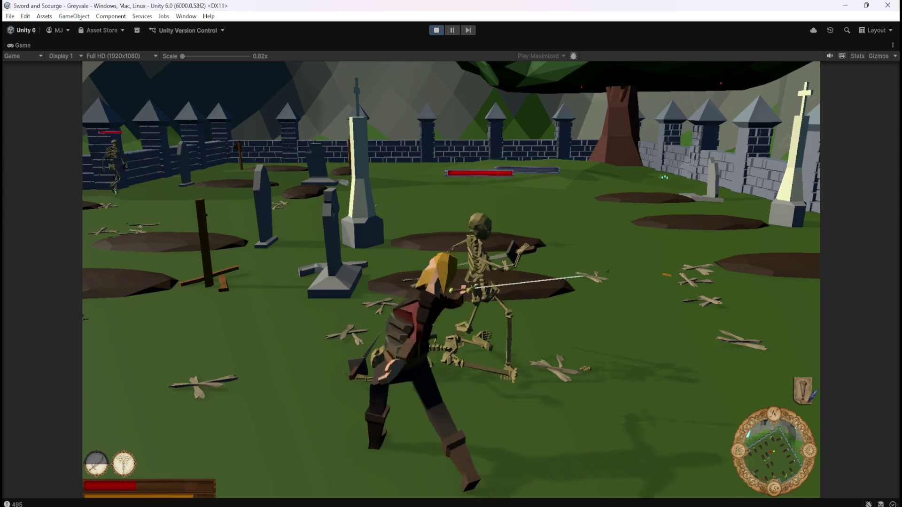
key("2")
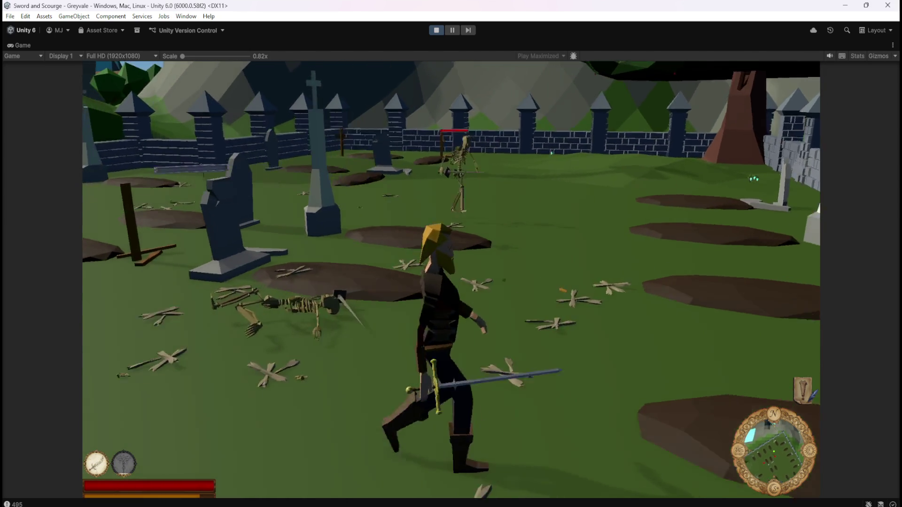
Run up to a skeleton and strike it until it collapses.
key("w")
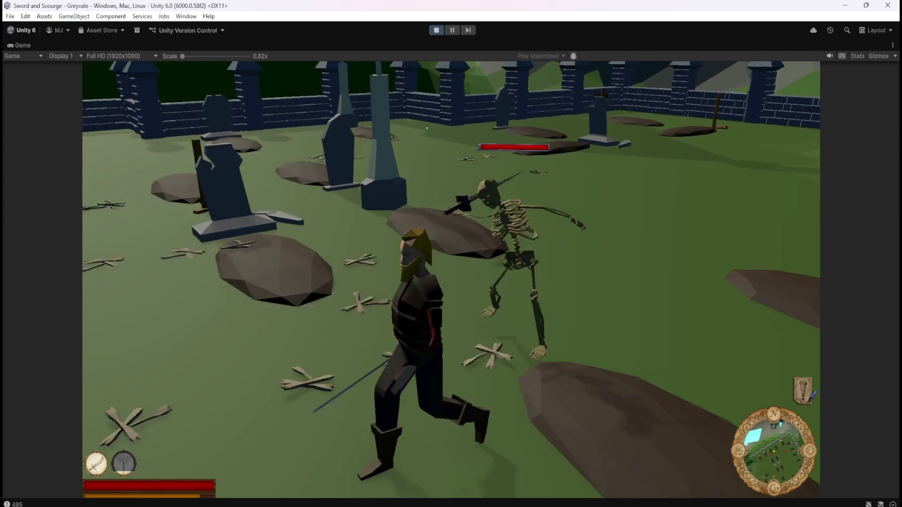
key("1")
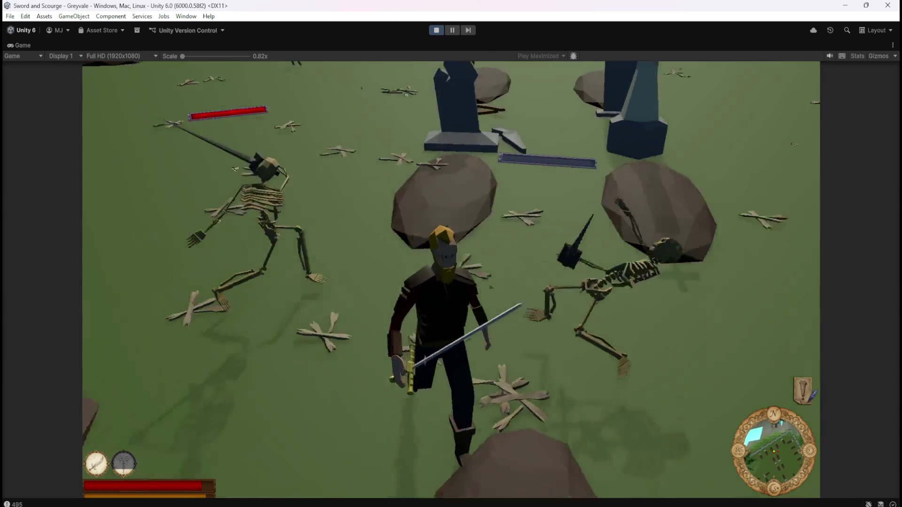
key("w")
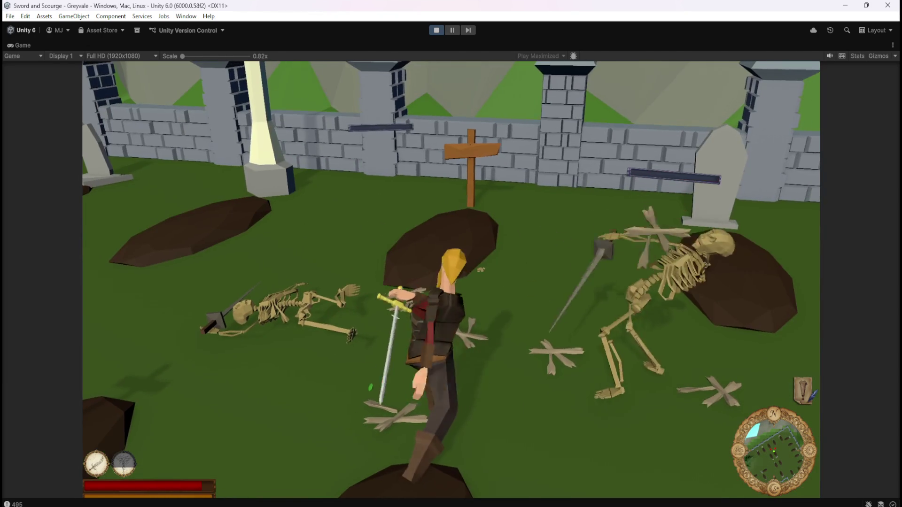
key("s")
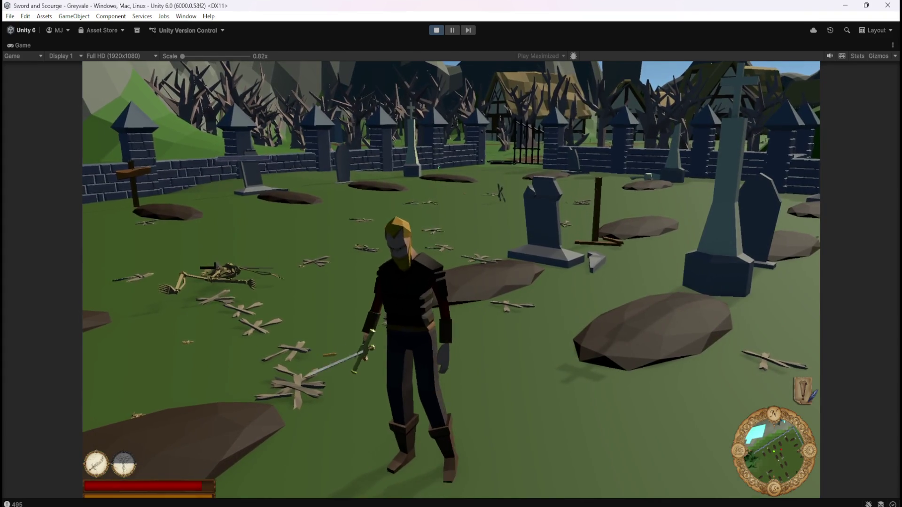
Walk the hero past the graves toward the wall and village gate, then turn around.
key("w")
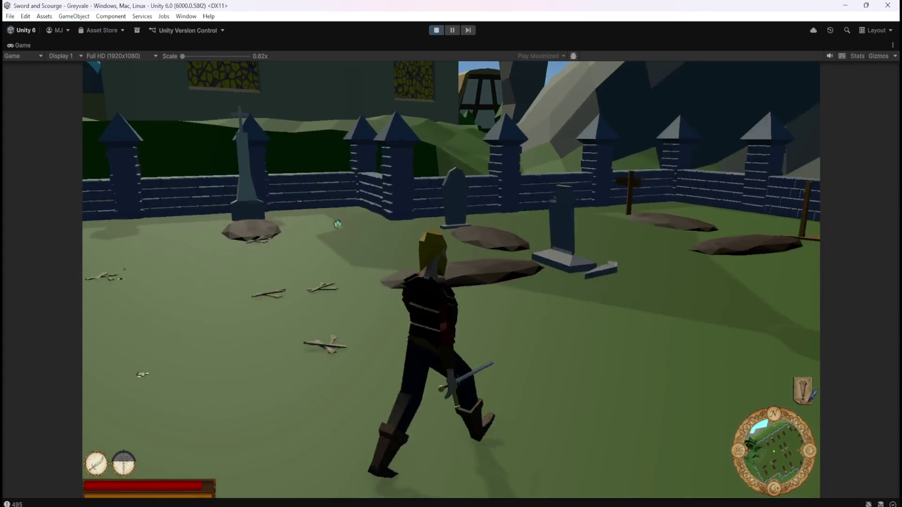
key("w")
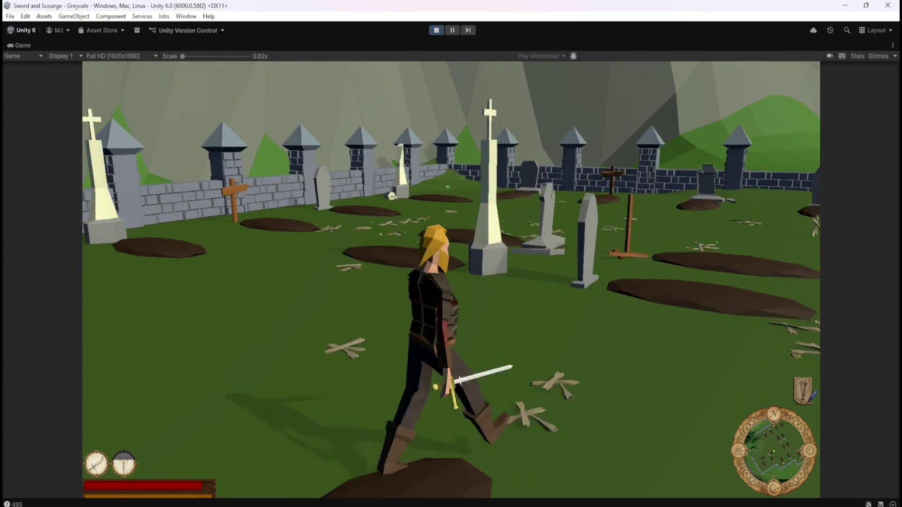
key("w")
key("w")
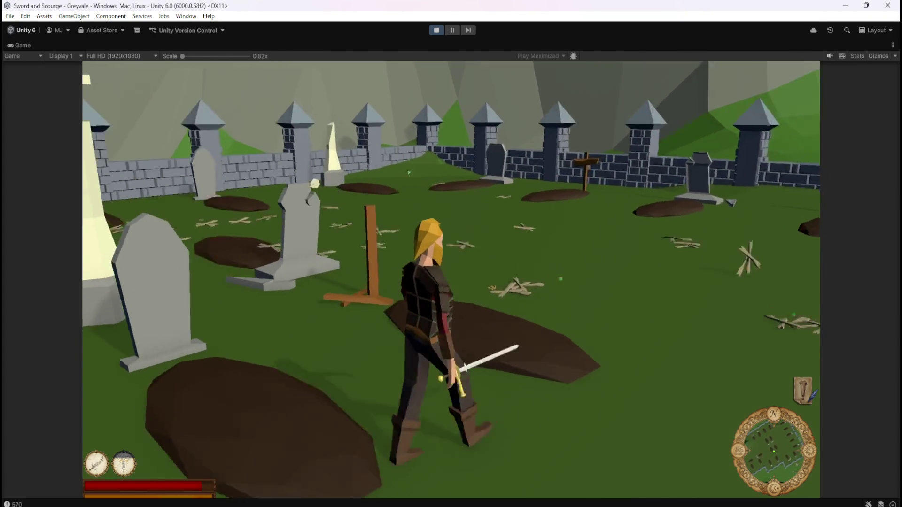
key("w")
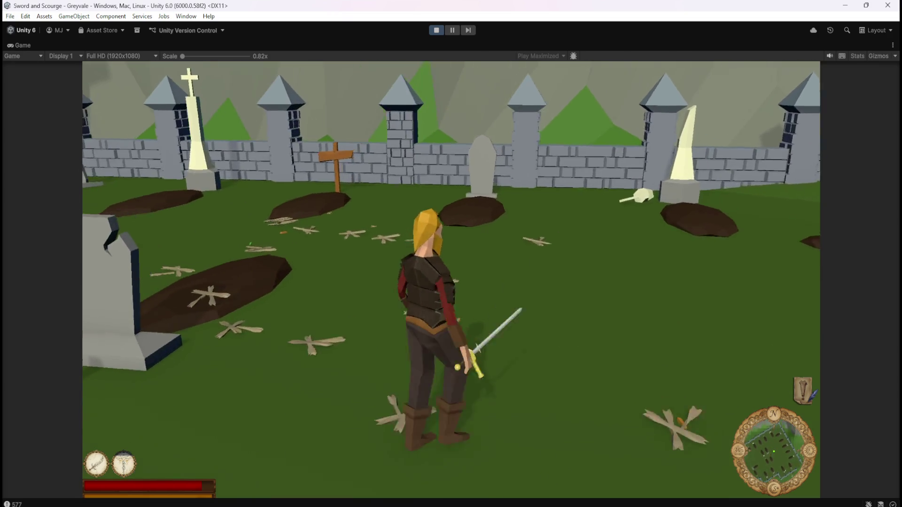
key("w")
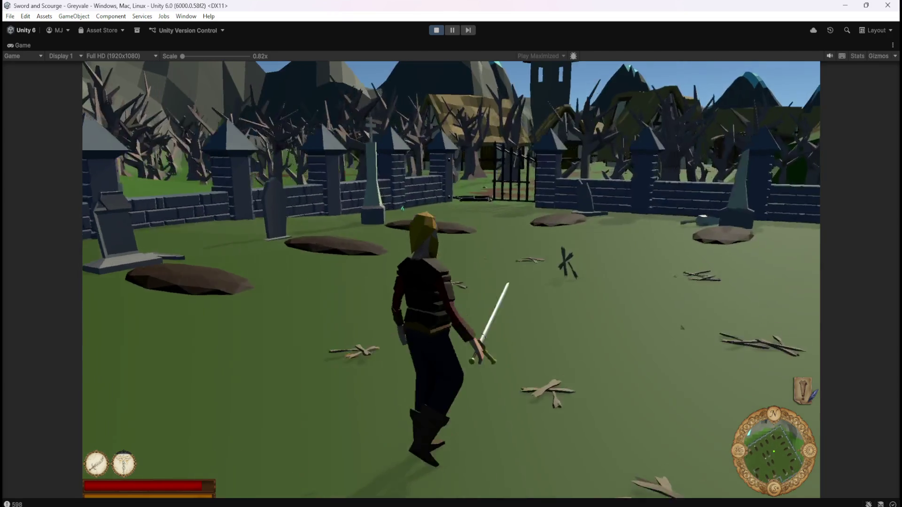
key("w")
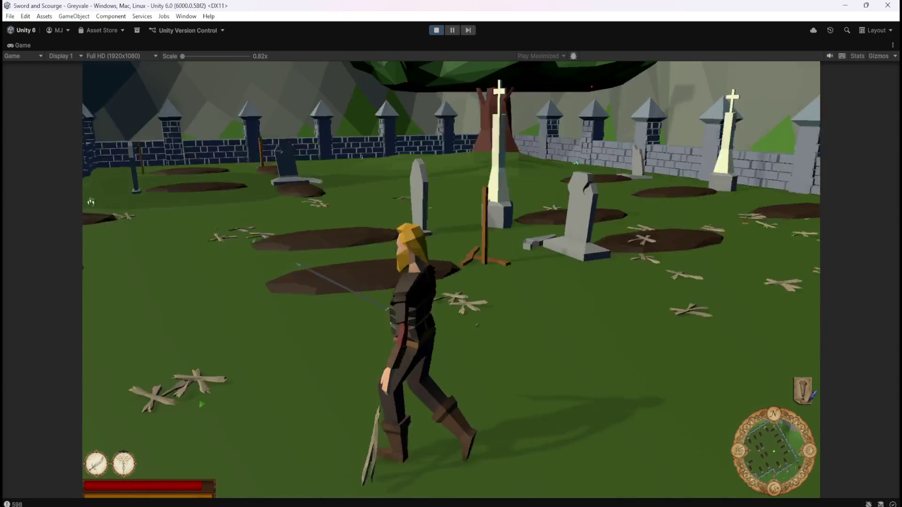
key("w")
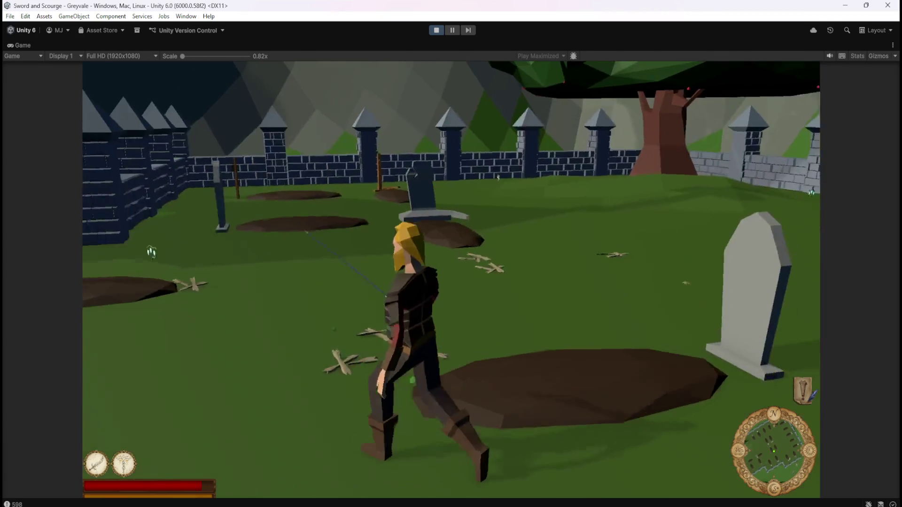
Thrust the sword at a skeleton and walk past its fallen body.
key("w")
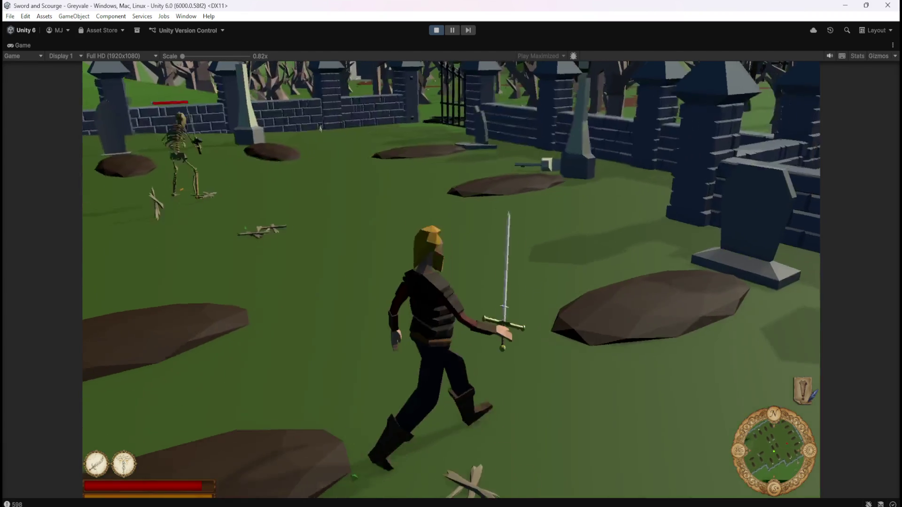
key("w")
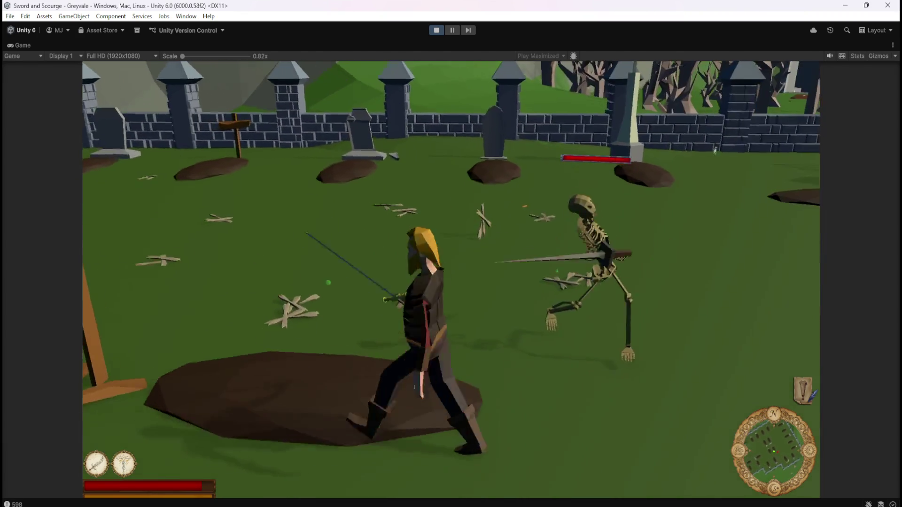
key("w")
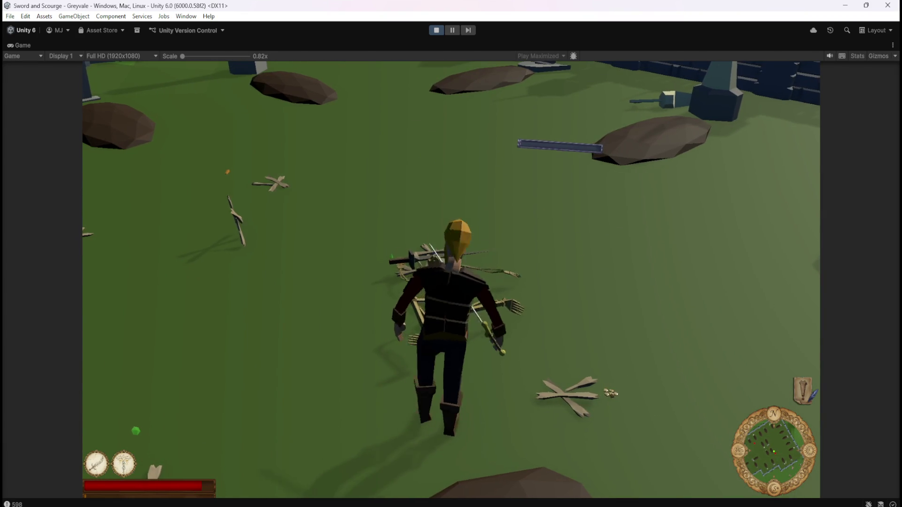
key("w")
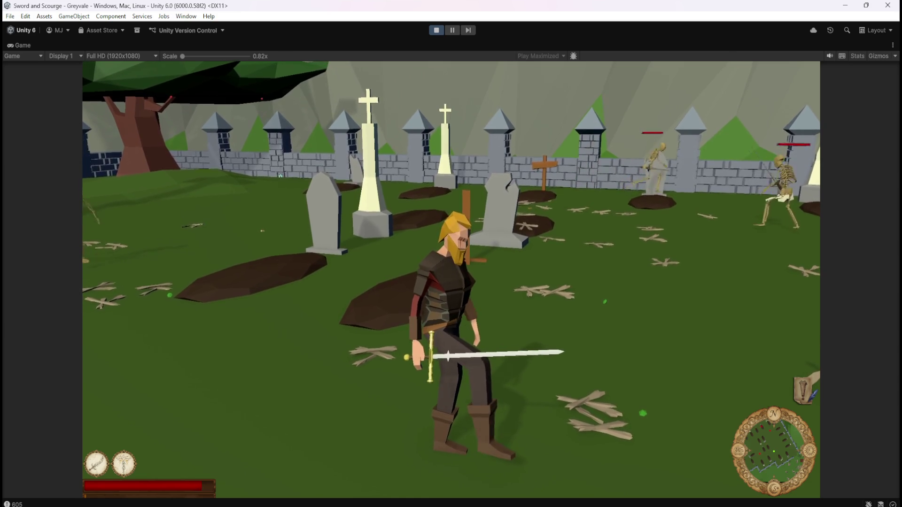
key("w")
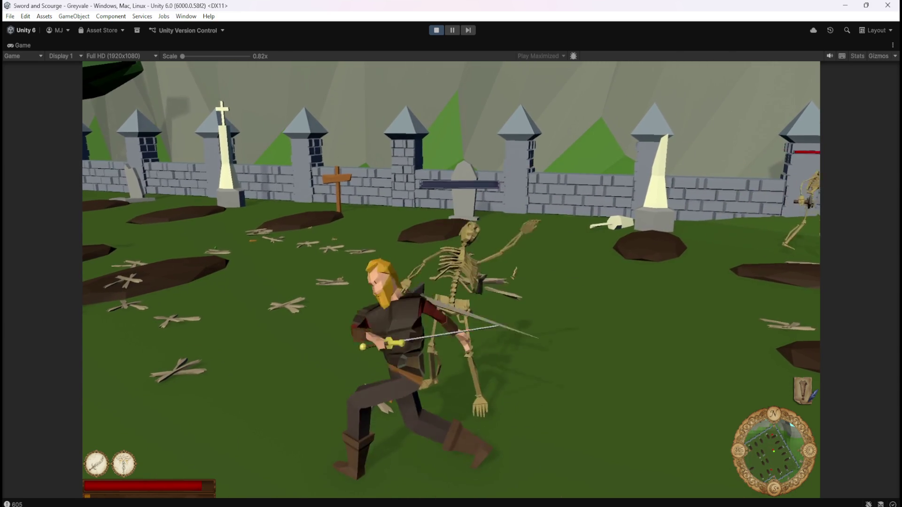
Cut down a skeleton beside the graves and engage a second one.
key("d")
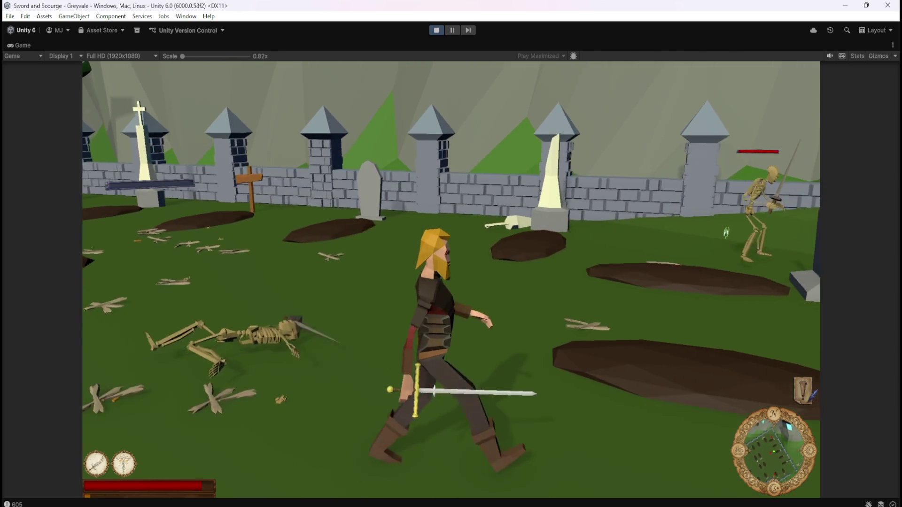
key("w")
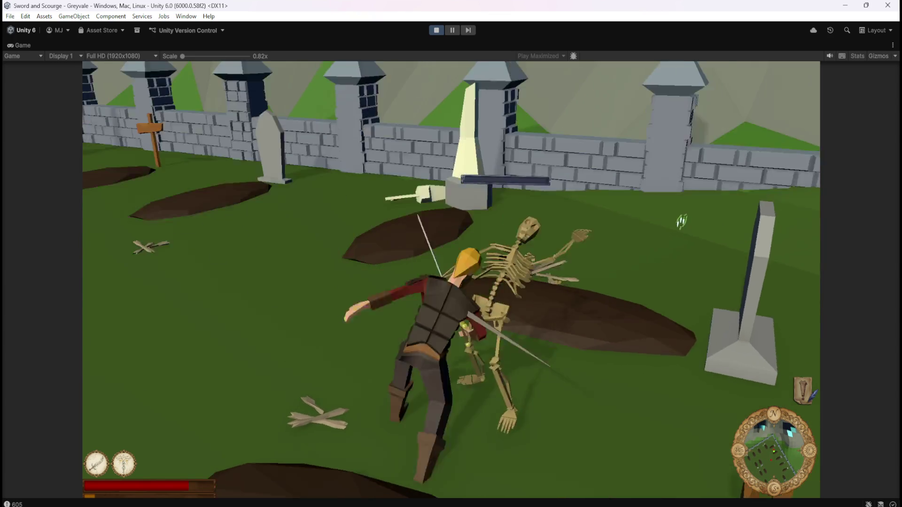
key("w")
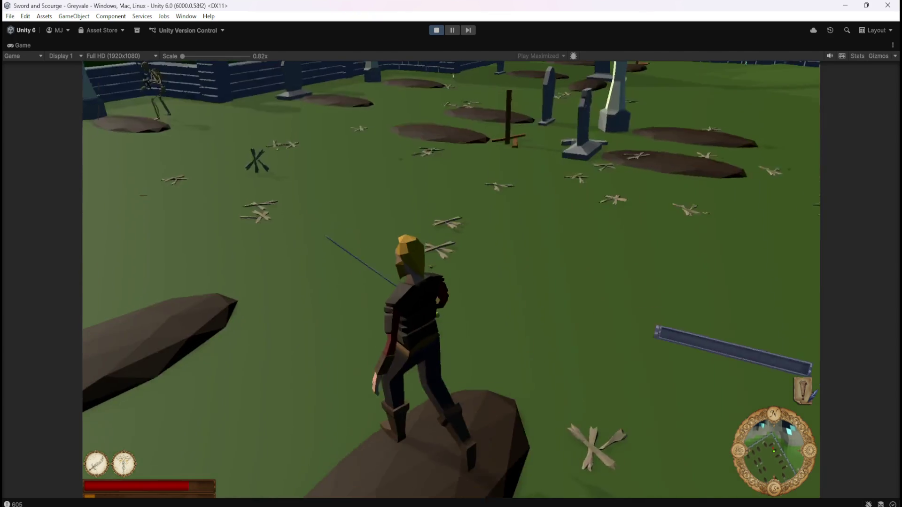
key("w")
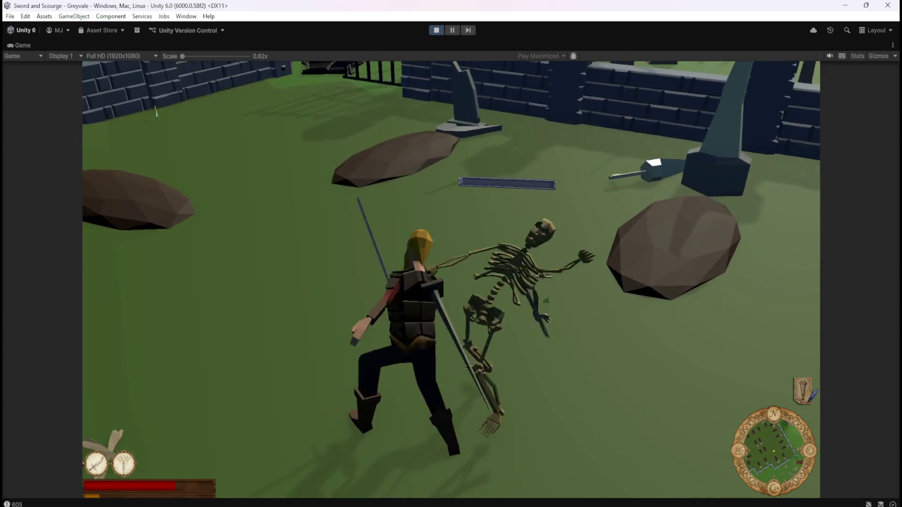
key("a")
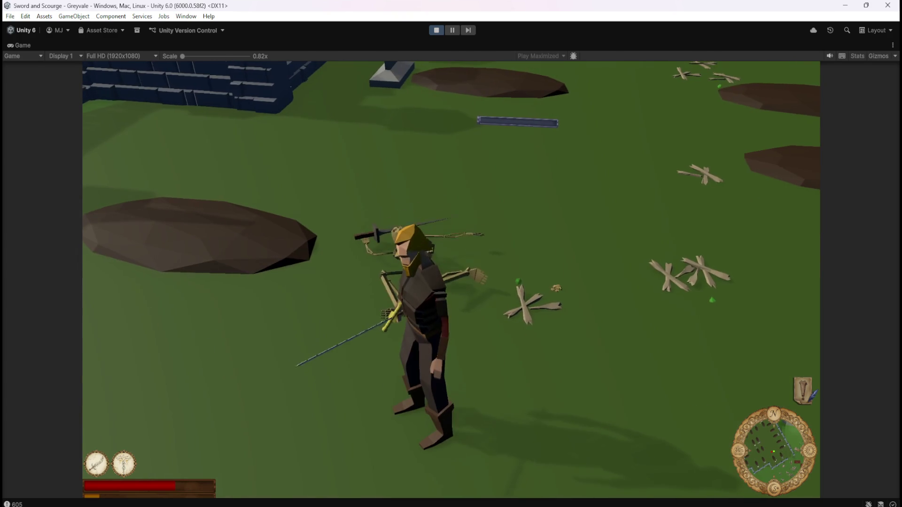
Use the hero's second ability and the sword to fell the second skeleton.
key("w")
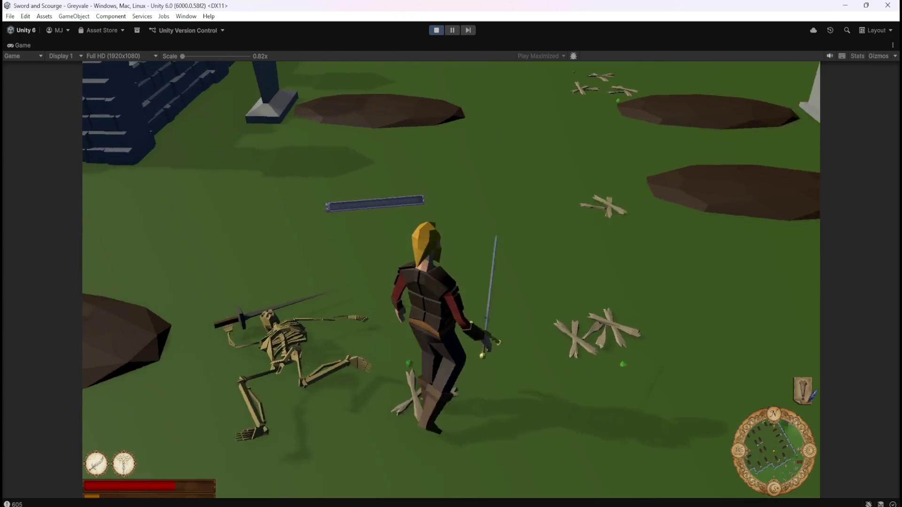
key("w")
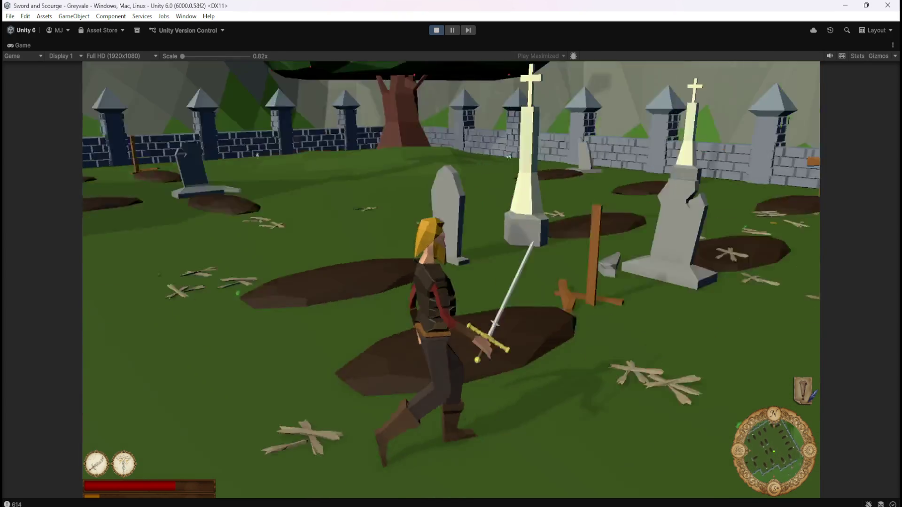
key("2")
key("s")
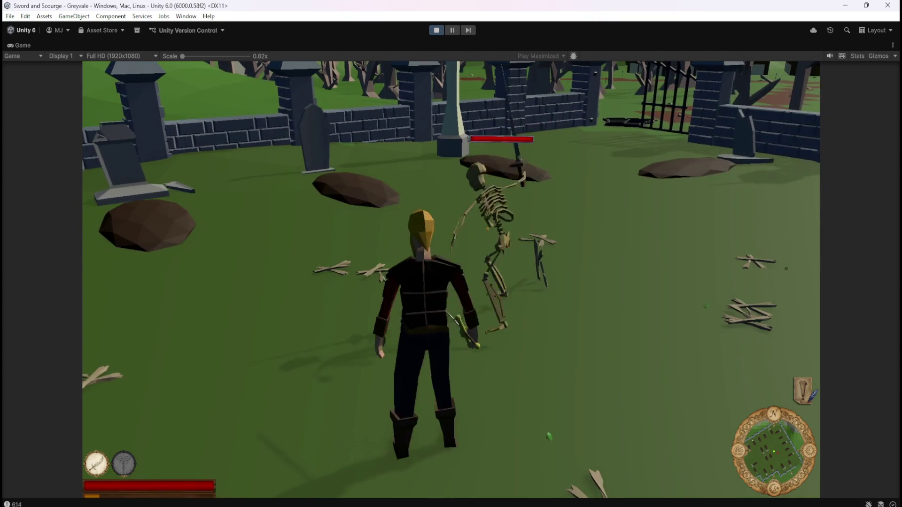
key("w")
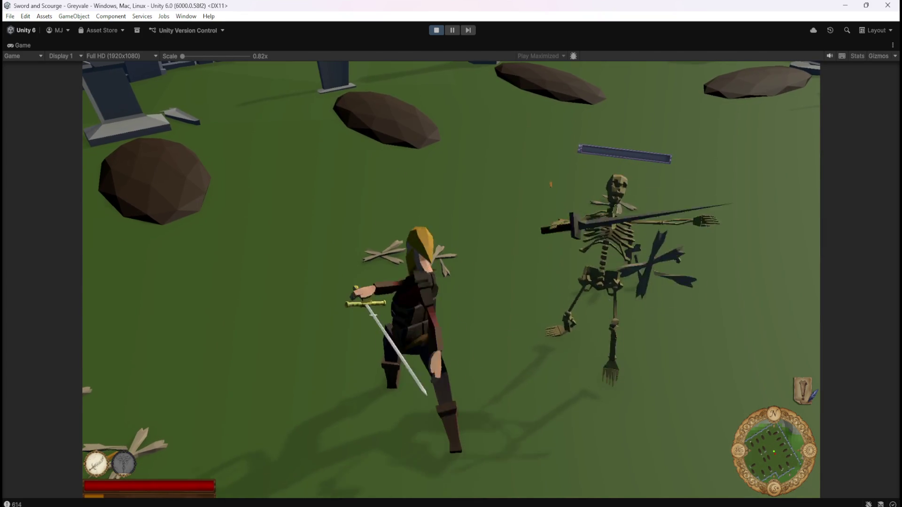
key("w")
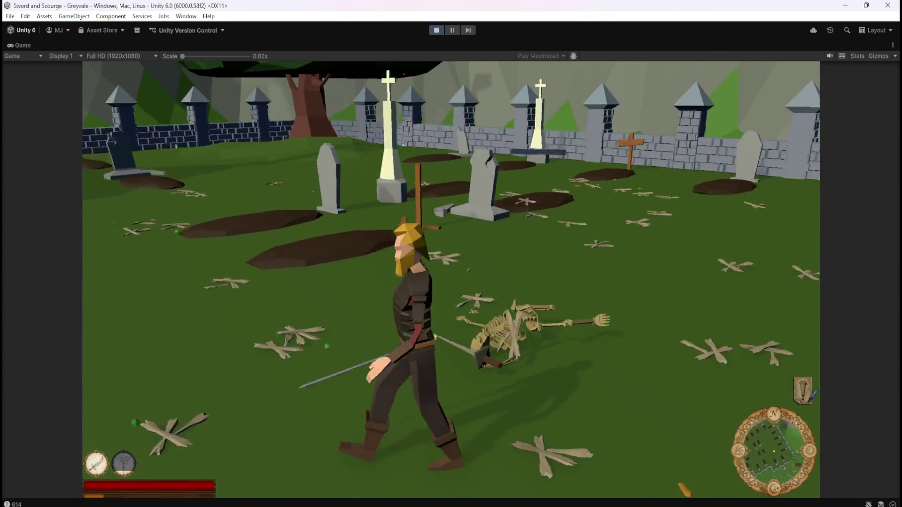
Walk the hero left across the graveyard toward the far wall.
key("w")
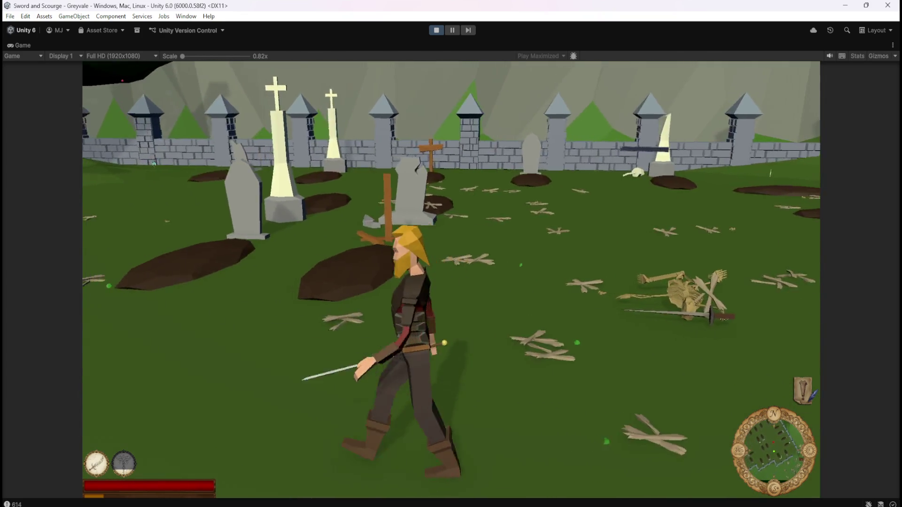
key("w")
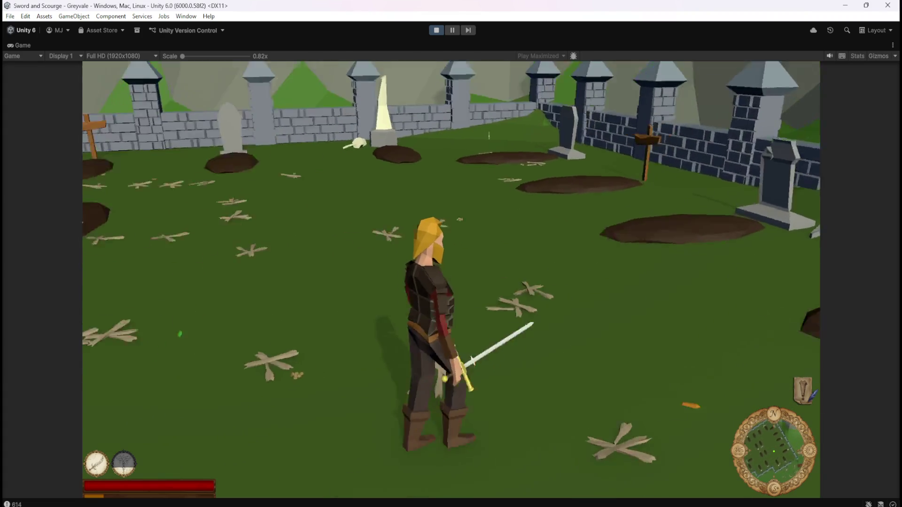
key("a")
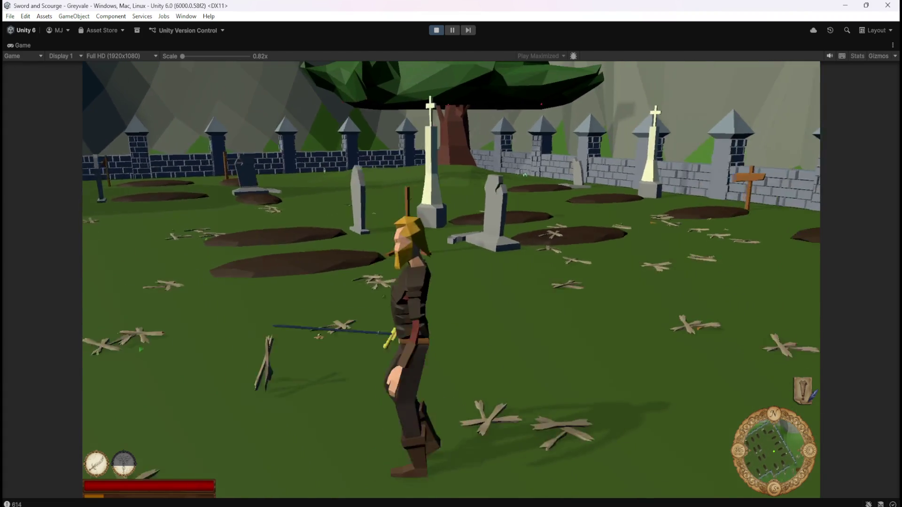
key("a")
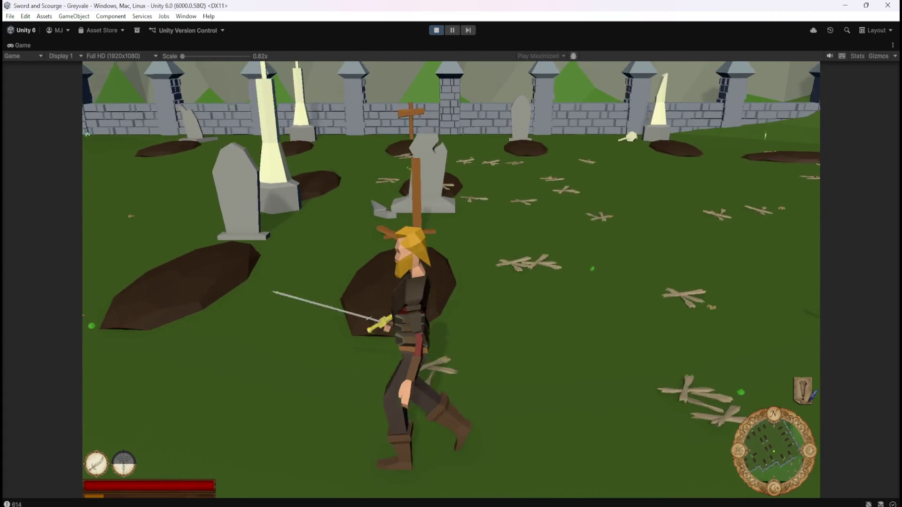
key("a")
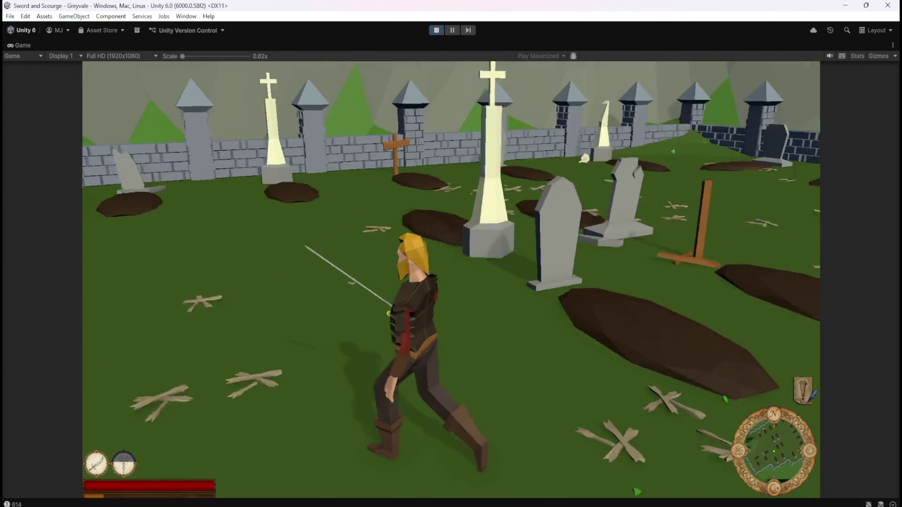
key("a")
Approach a skeleton deeper in the graveyard and strike it down.
key("w")
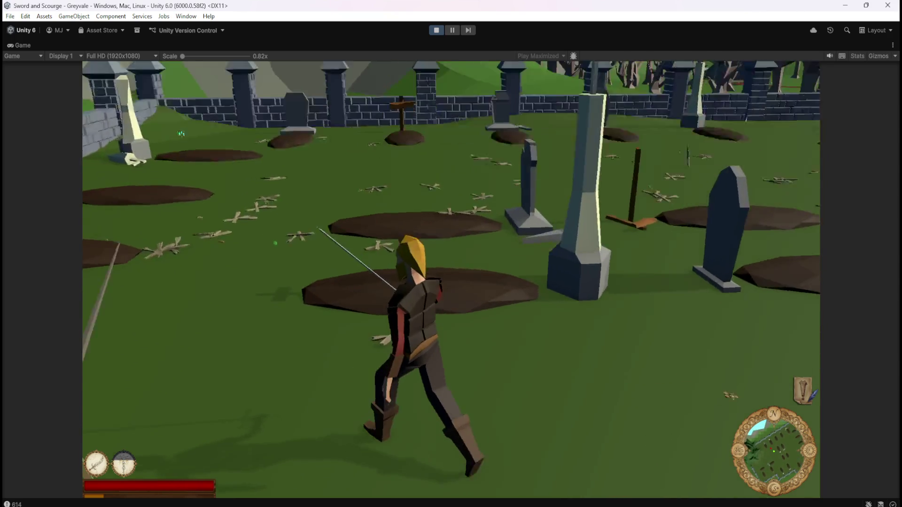
key("w")
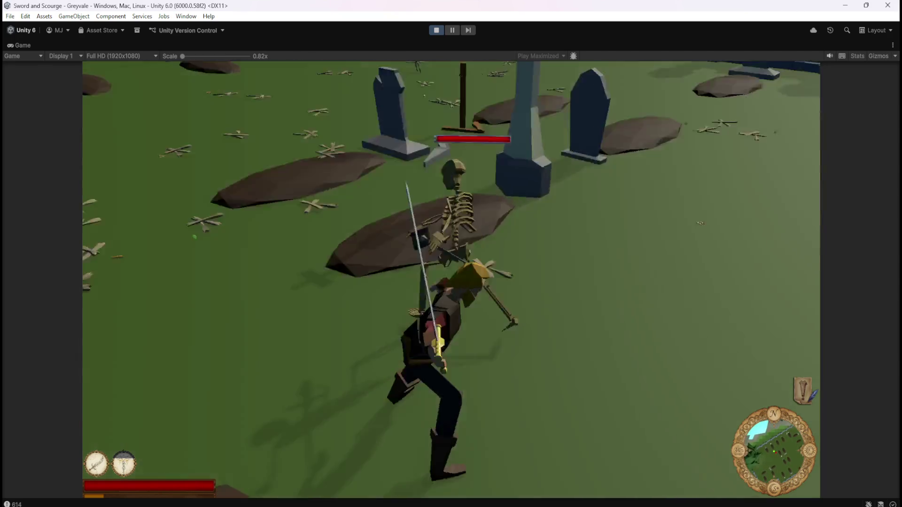
key("w")
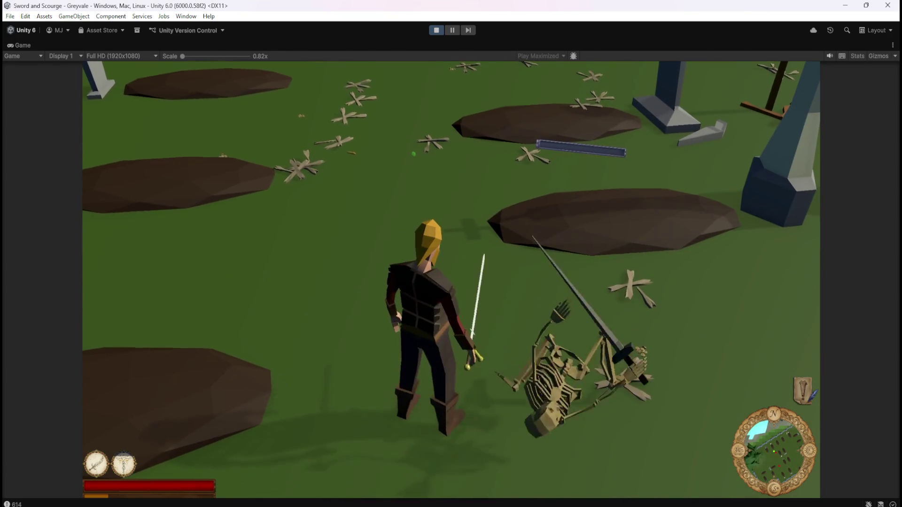
key("s")
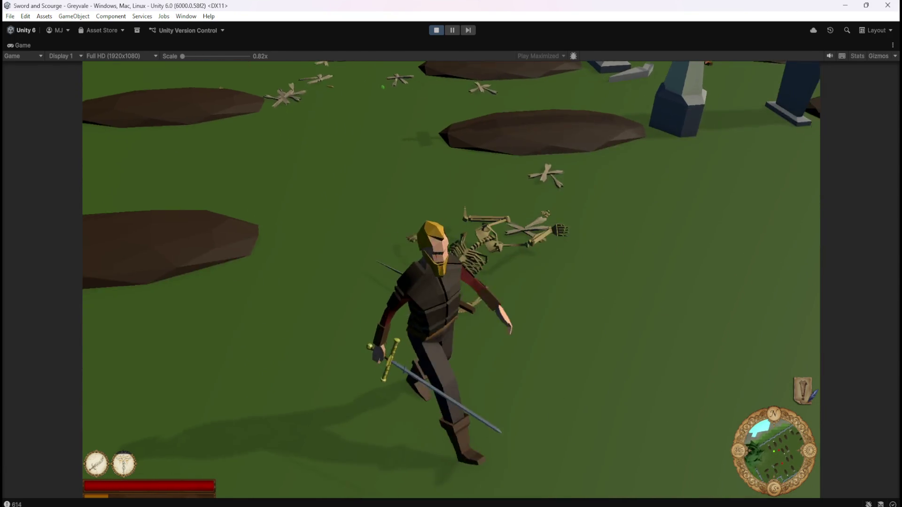
Face a new skeleton, swing the sword at it, then run back past it.
key("w")
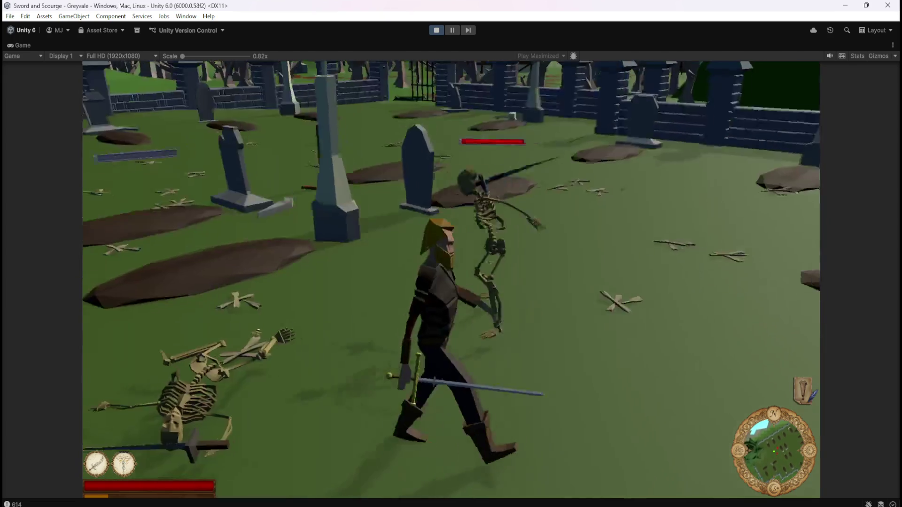
key("w")
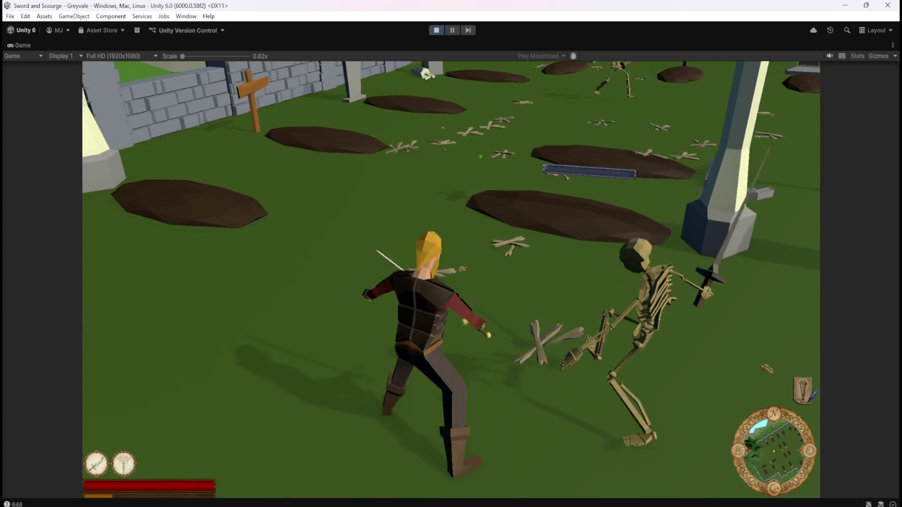
key("w")
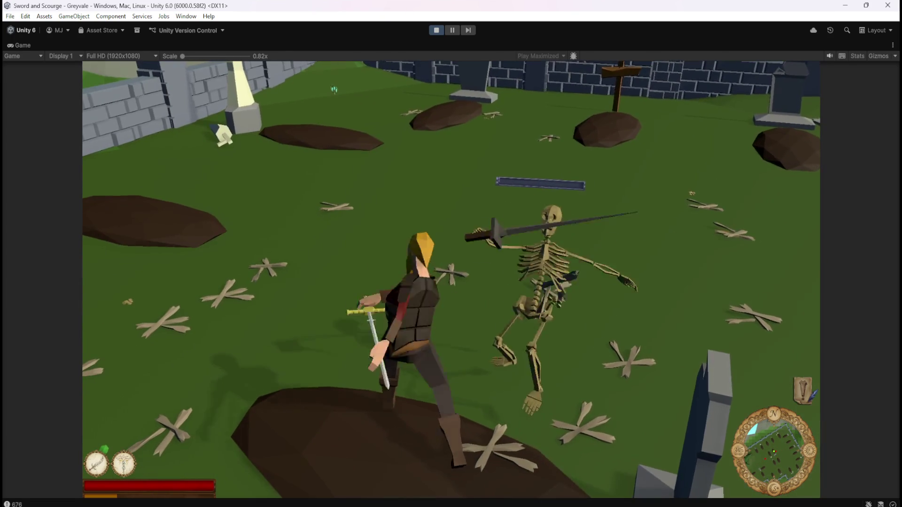
key("a")
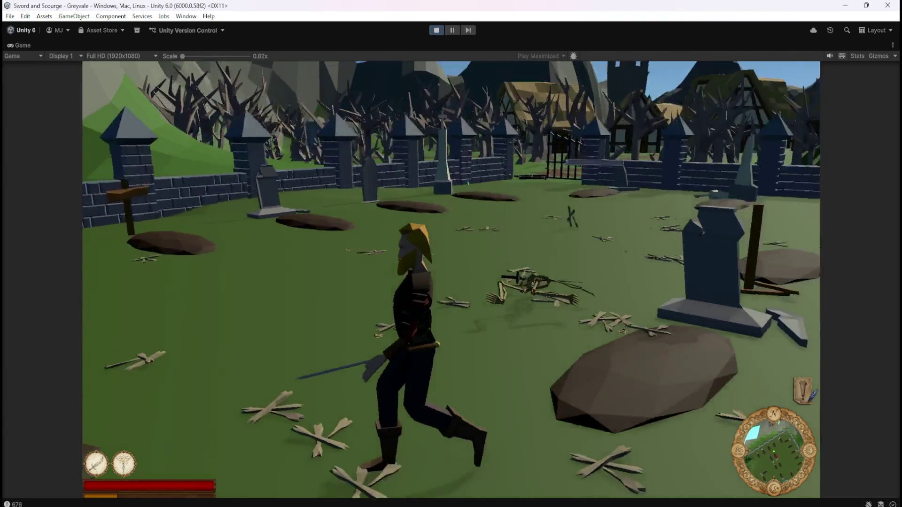
key("s")
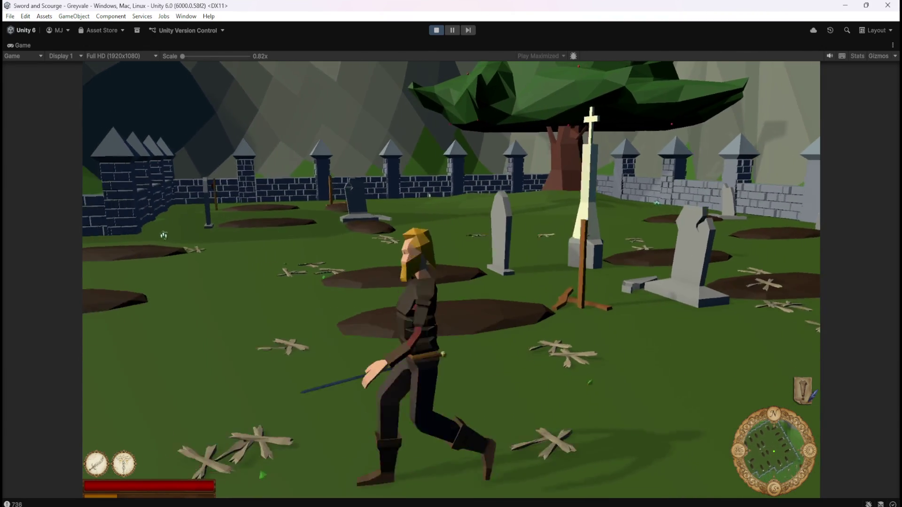
key("s")
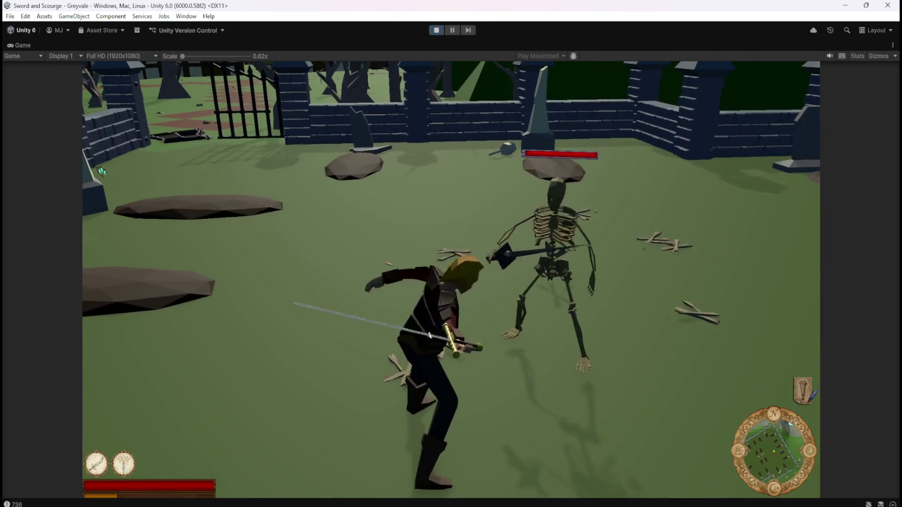
Finish off the skeleton and walk the hero away into the graveyard.
key("s")
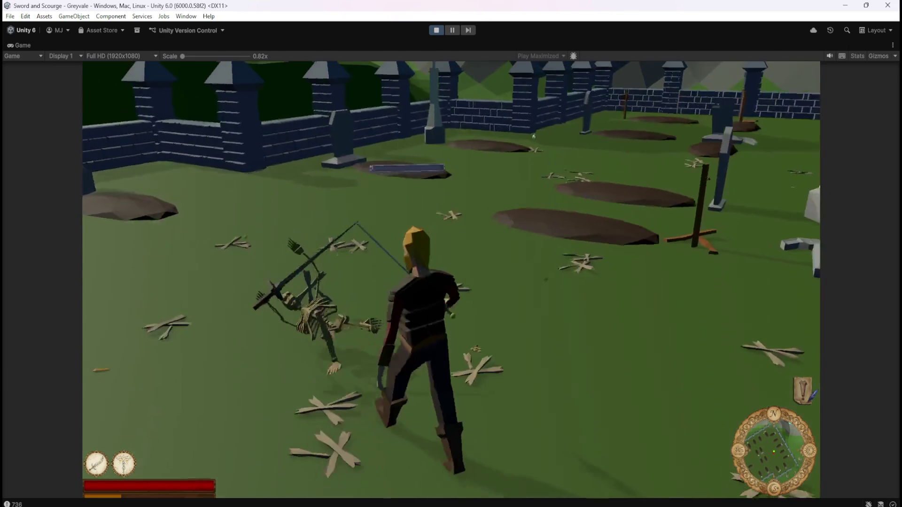
key("w")
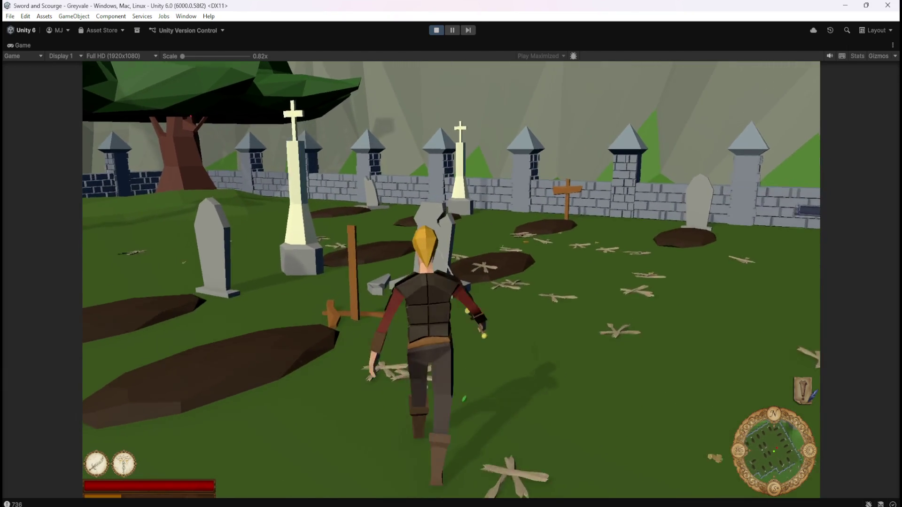
key("s")
key("w")
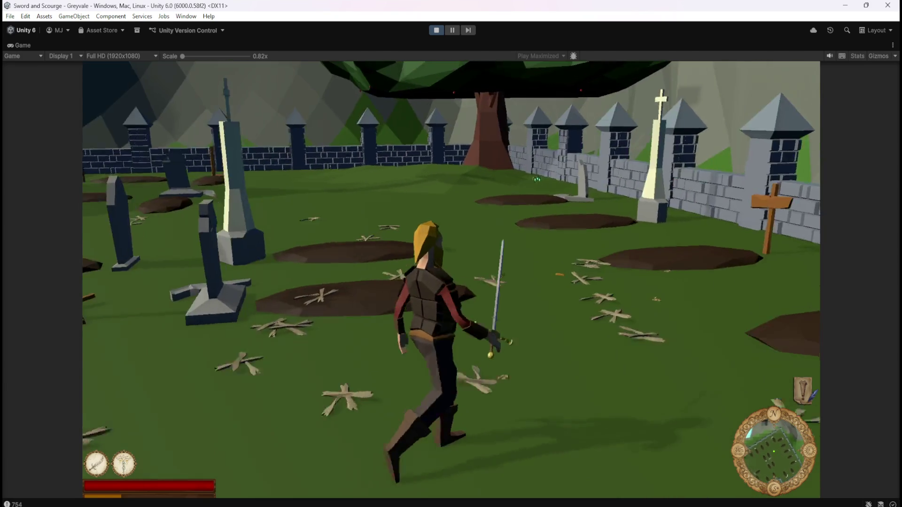
Look around toward the tree, fence and village gate.
key("a")
key("d")
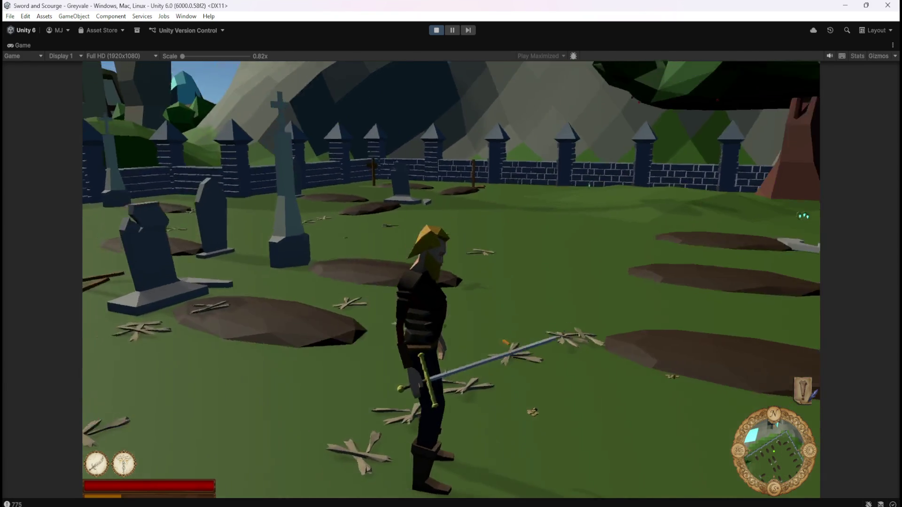
key("s")
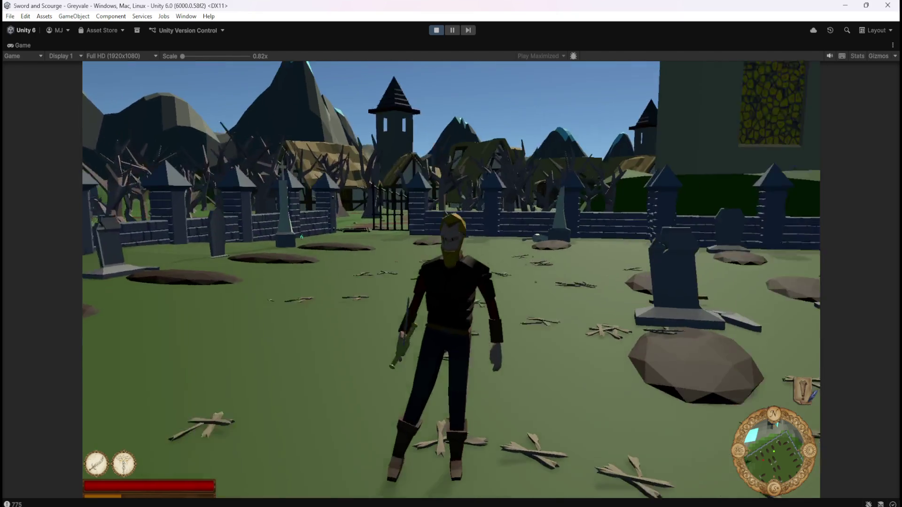
key("d")
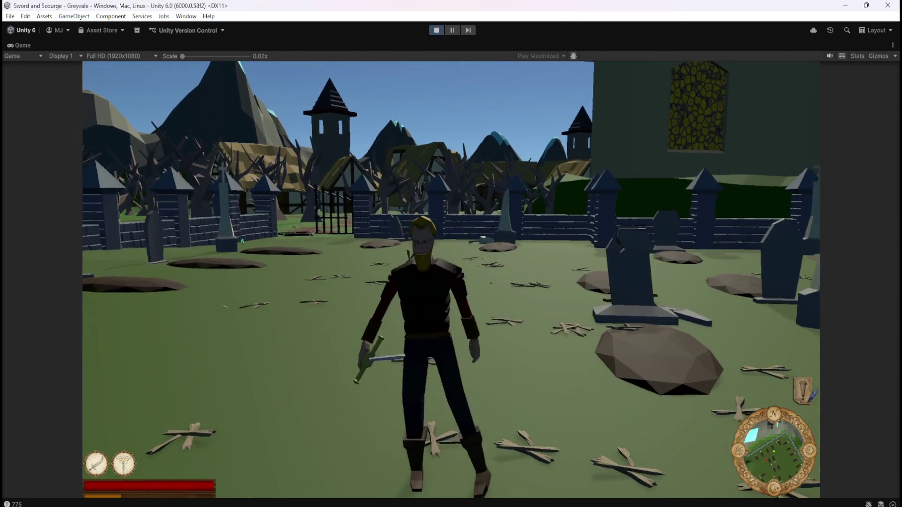
Run at a skeleton by the fence and strike it until it collapses.
key("w")
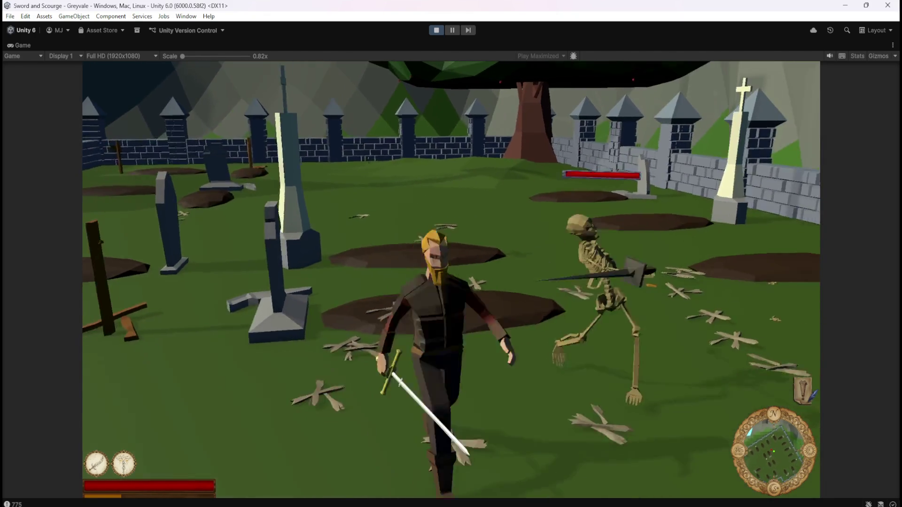
key("d")
key("w")
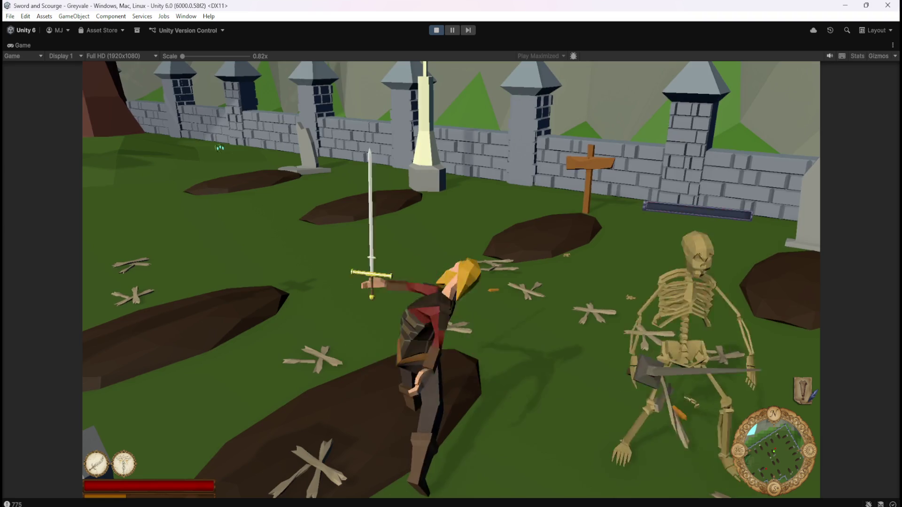
key("w")
key("d")
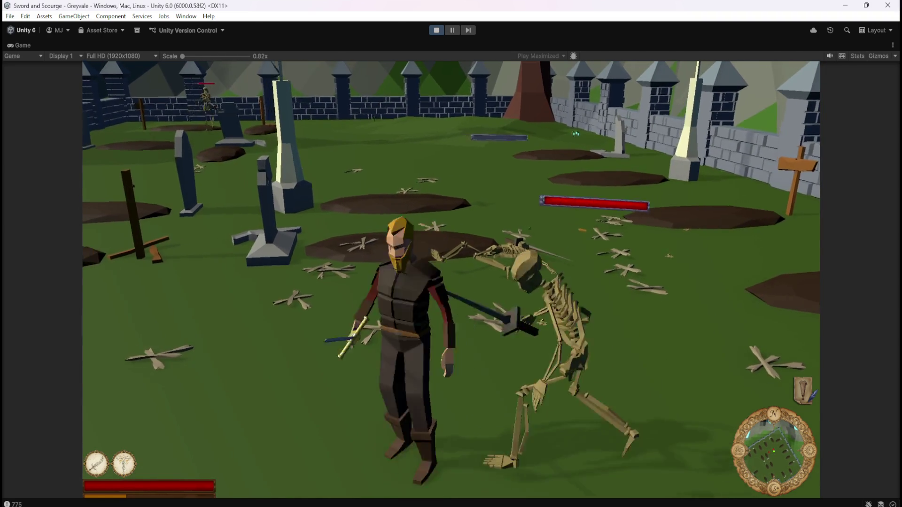
key("w")
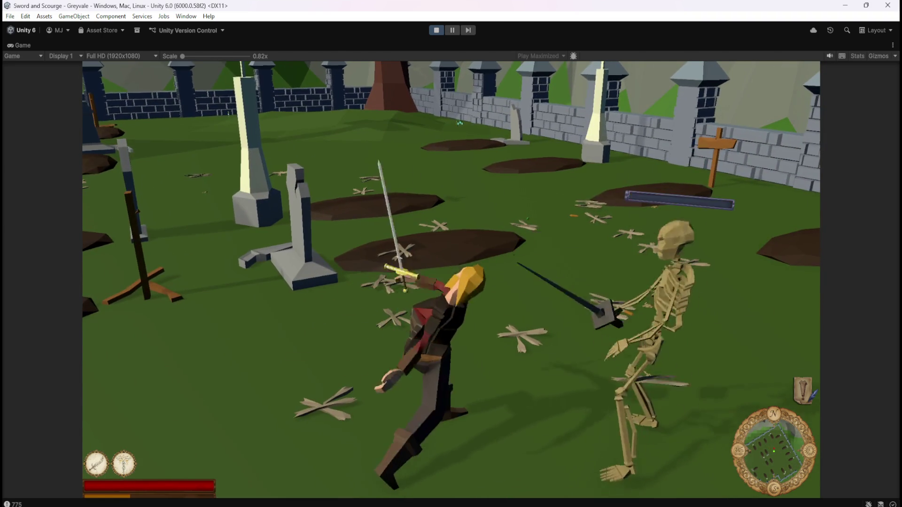
Fend off an attacking skeleton and check the fallen one for loot.
left_click(517, 335)
key("w")
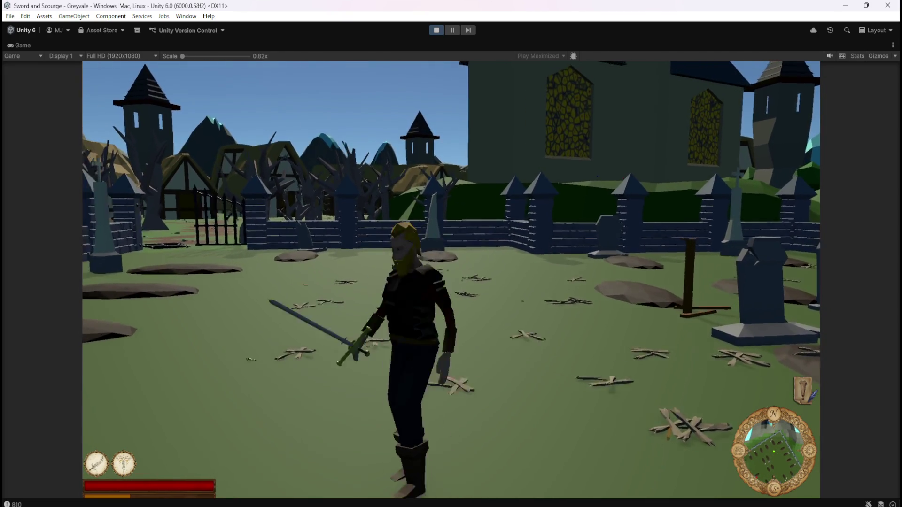
key("w")
key("w")
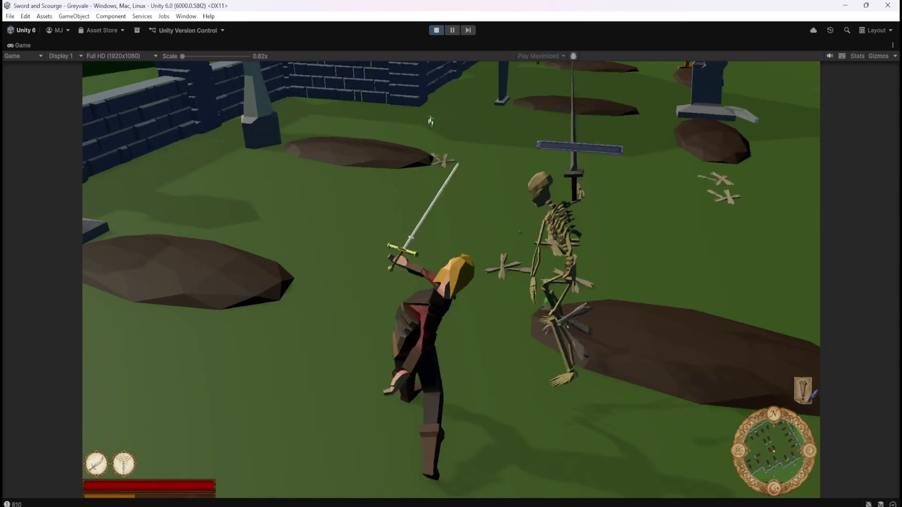
key("w")
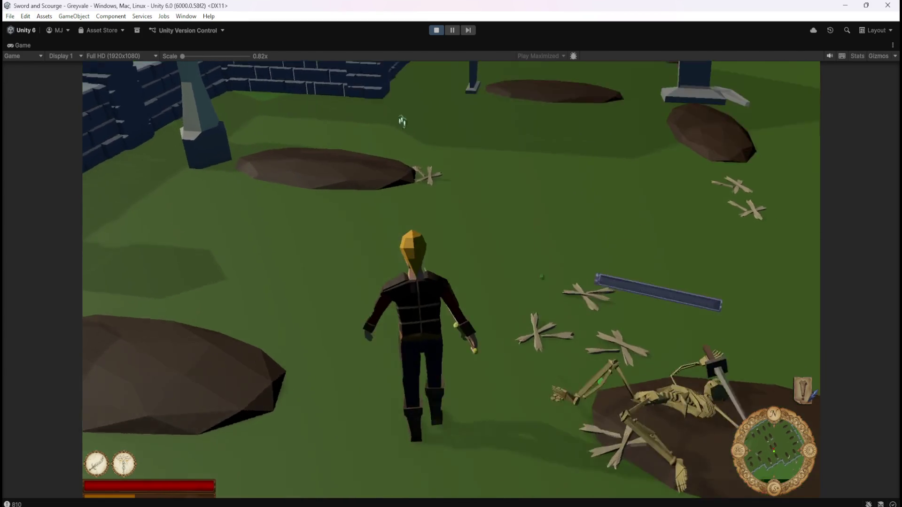
key("w")
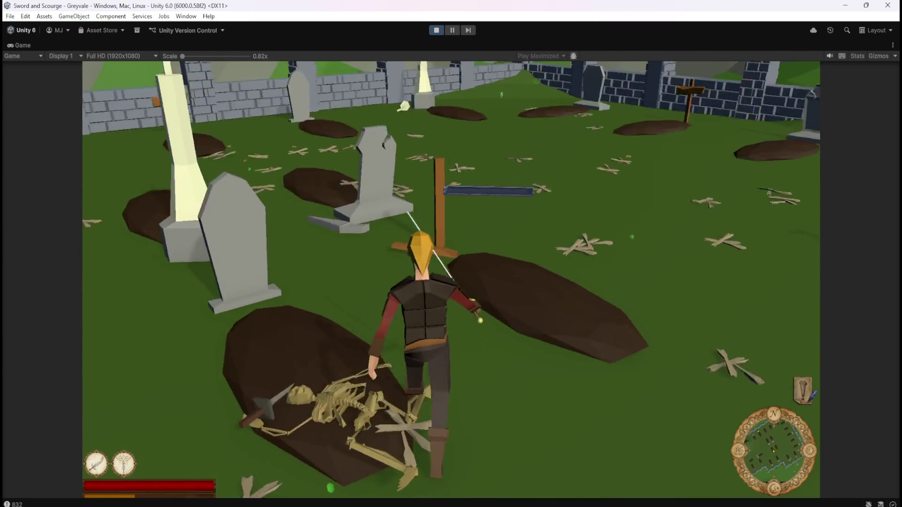
key("w")
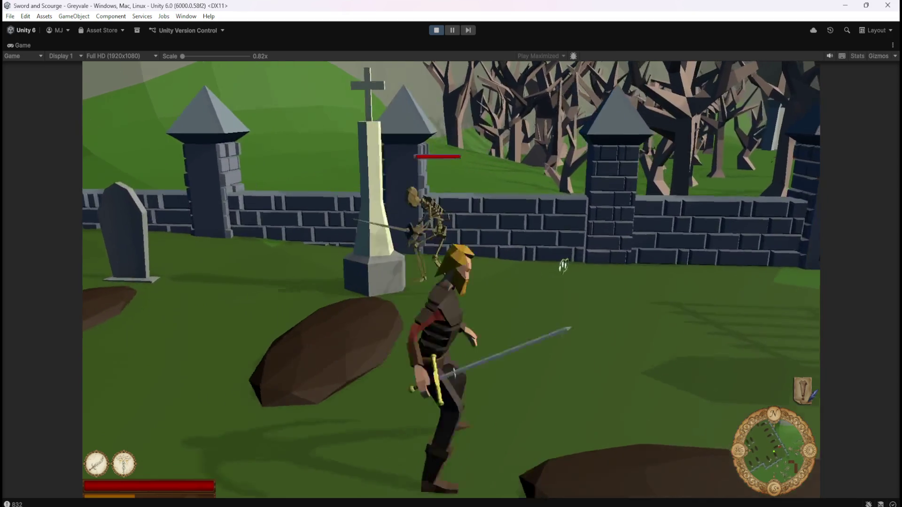
Lunge at a skeleton with the sword and run on to face the next one.
left_click(563, 266)
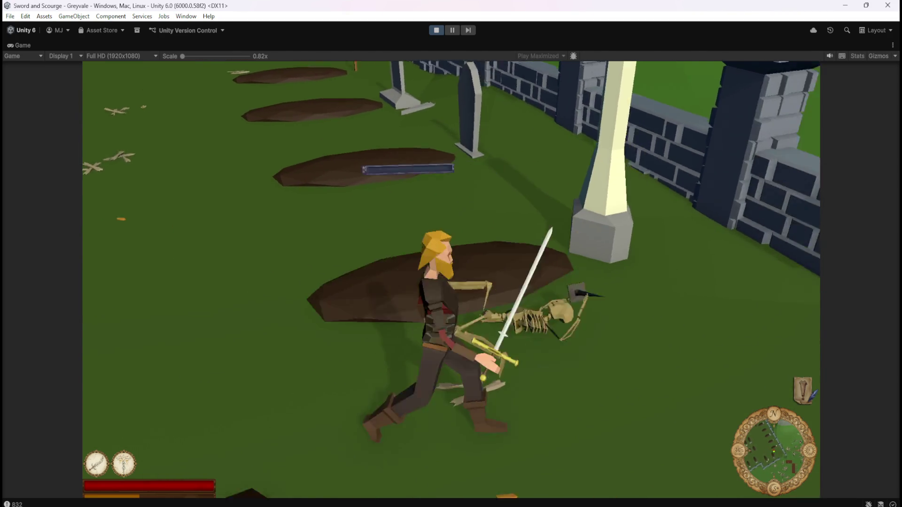
key("w")
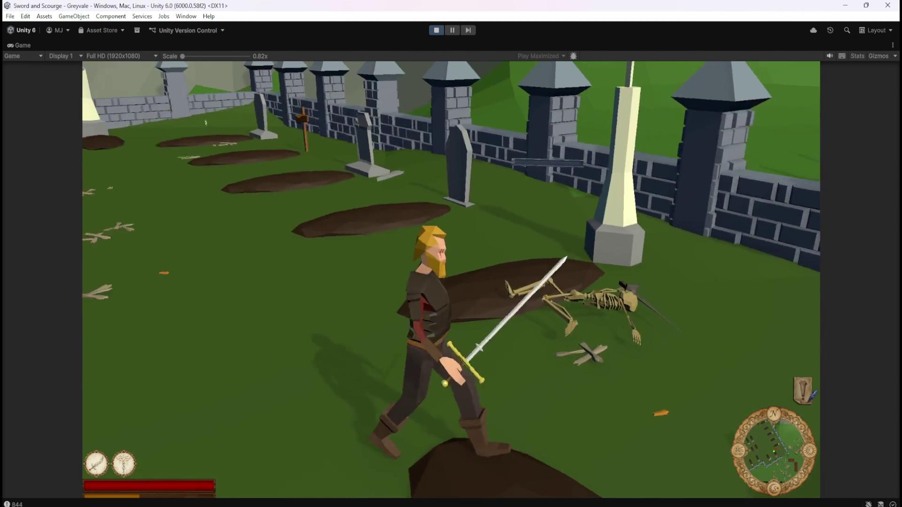
key("w")
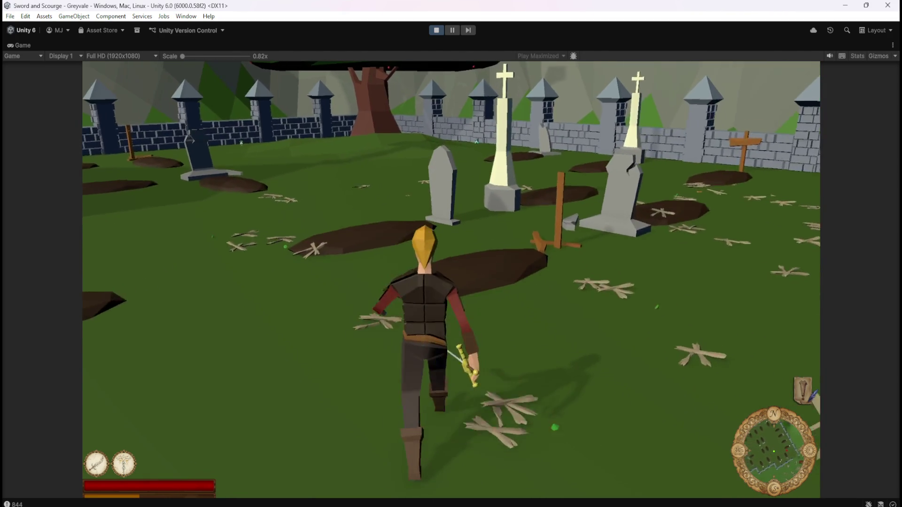
key("w")
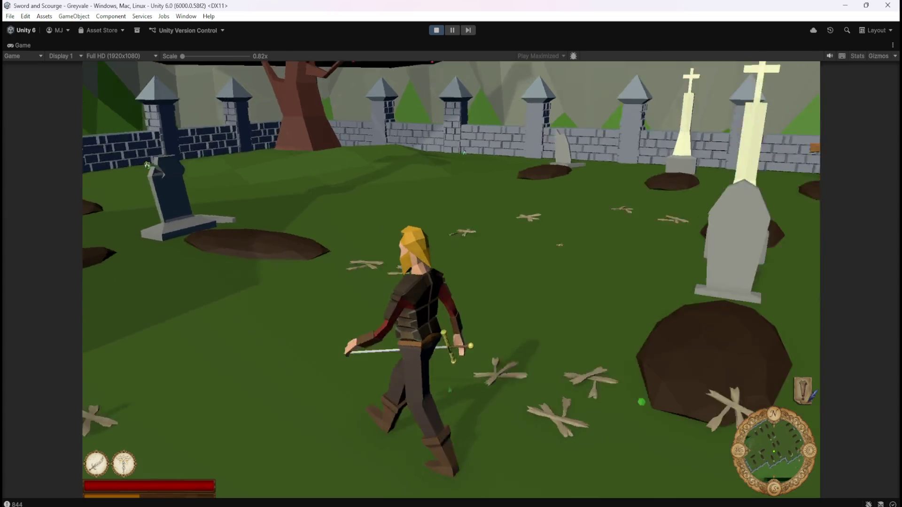
key("w")
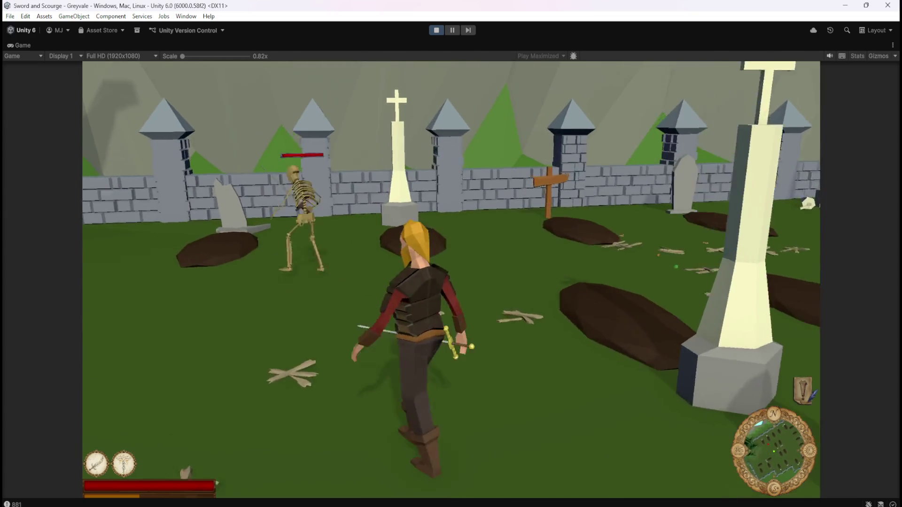
Strike that skeleton down and run up to another as it rises.
key("w")
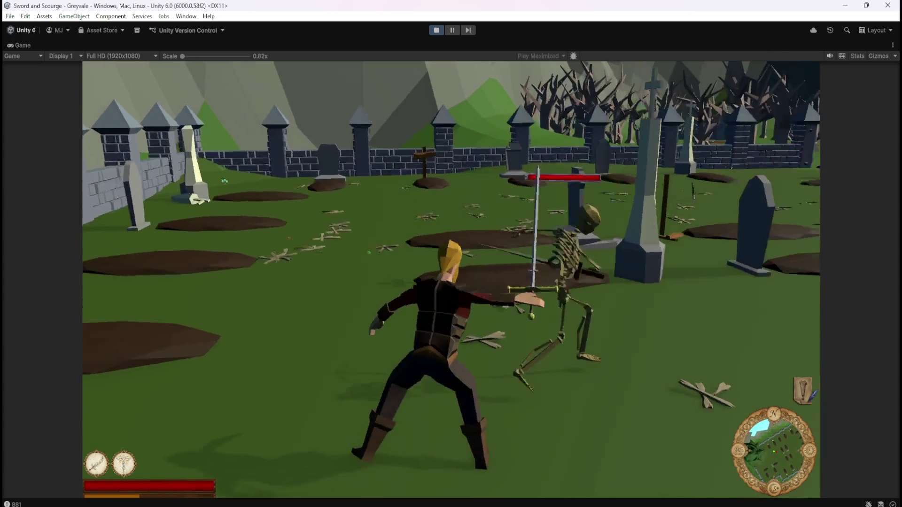
key("w")
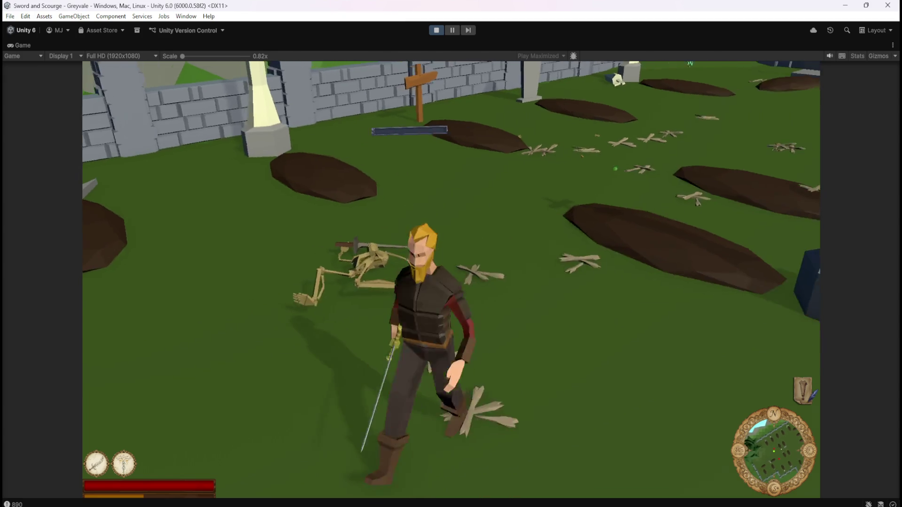
key("w")
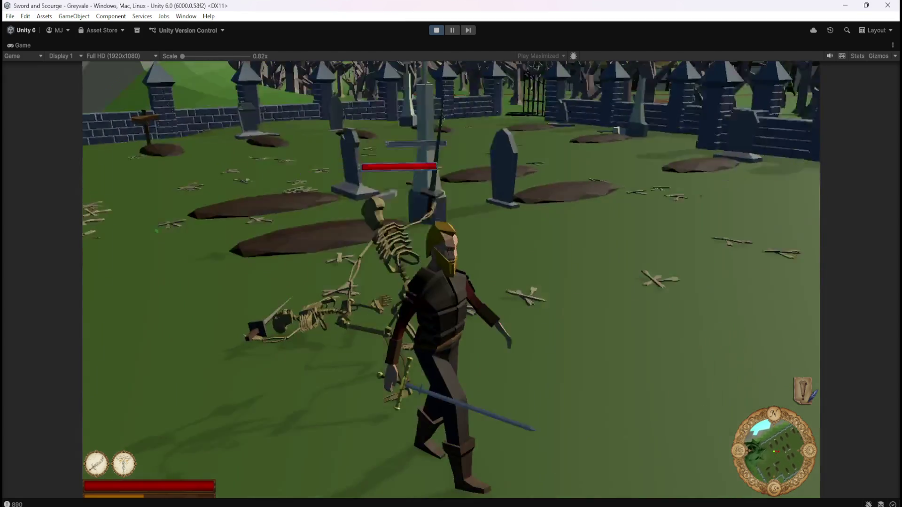
key("w")
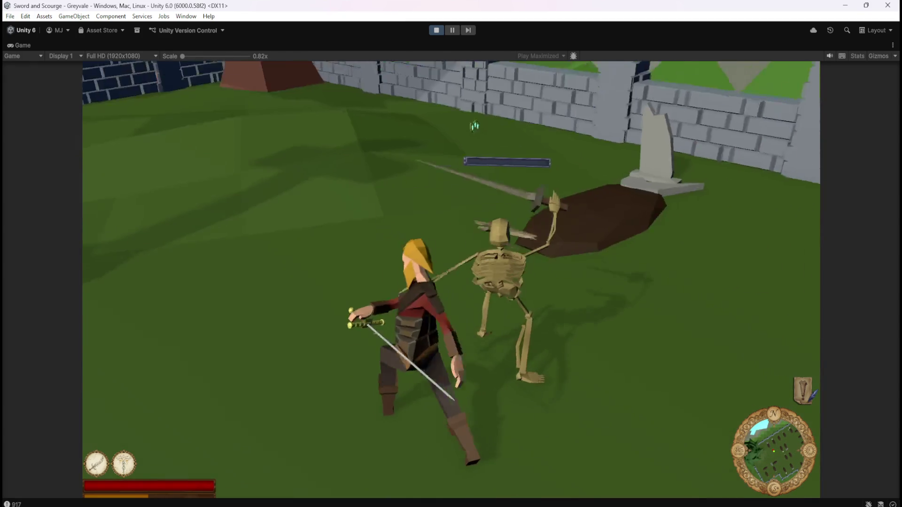
Run across the graveyard and slash another skeleton until its health runs out.
key("w")
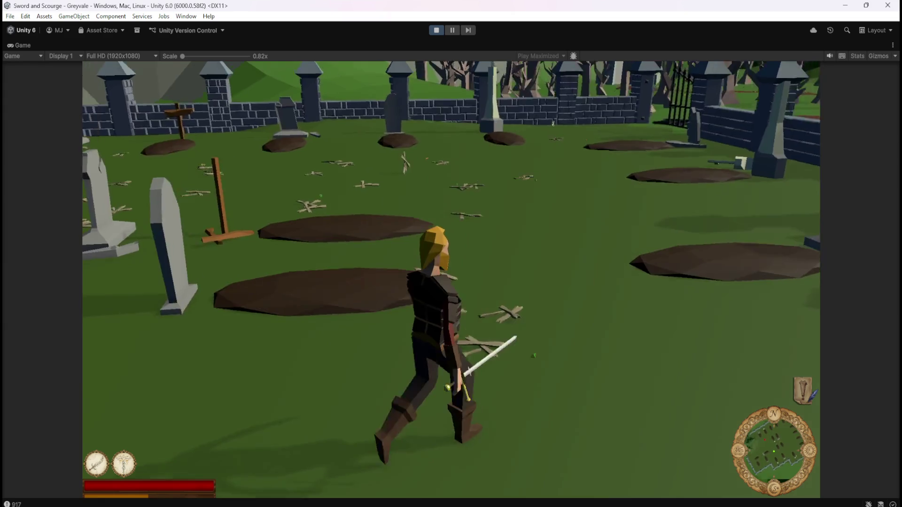
key("w")
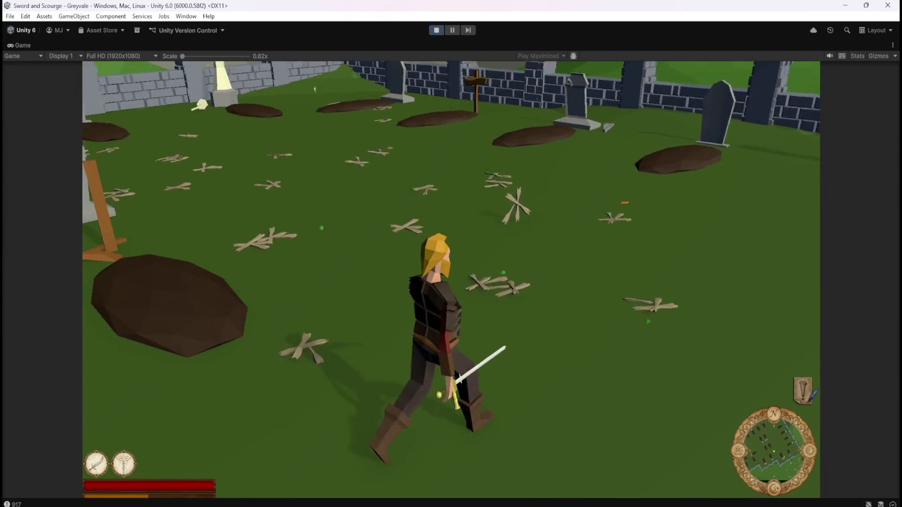
key("w")
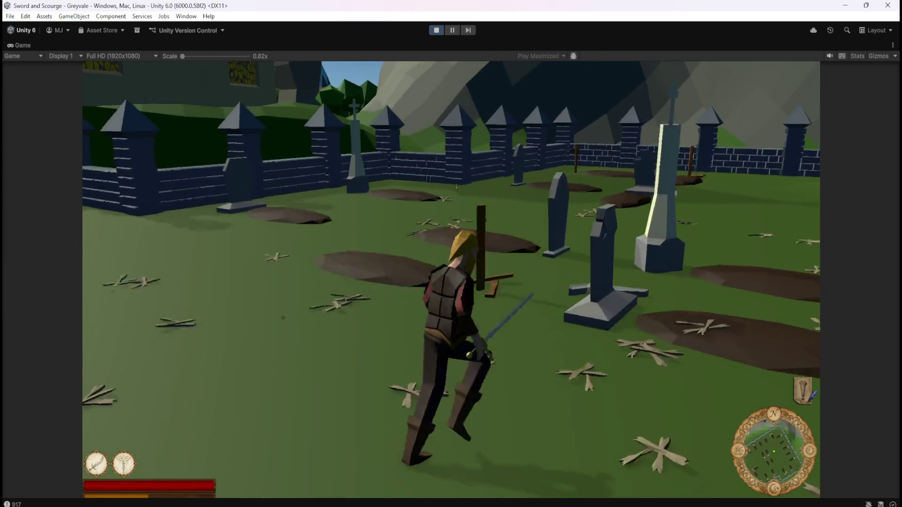
key("w")
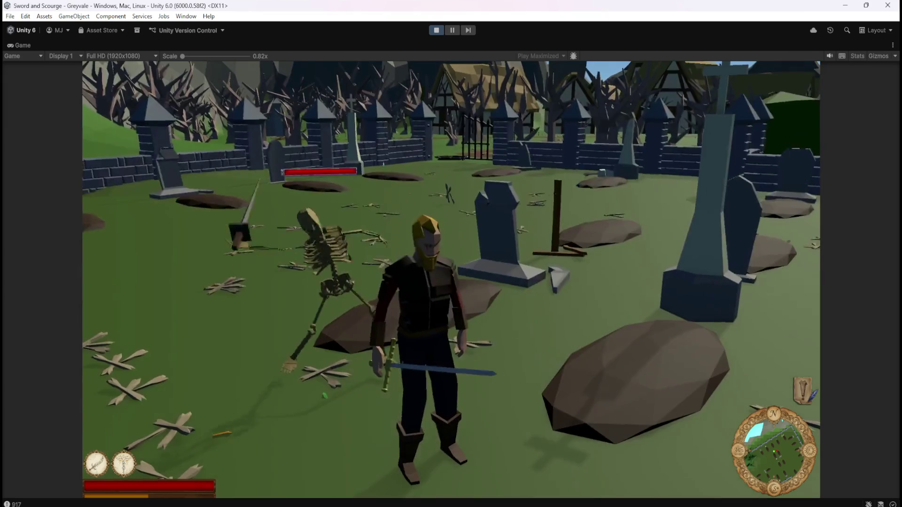
key("w")
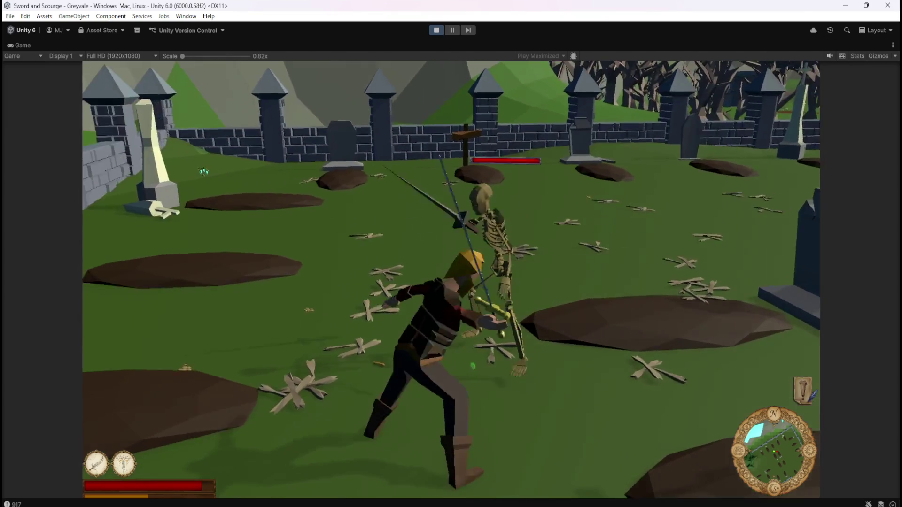
key("w")
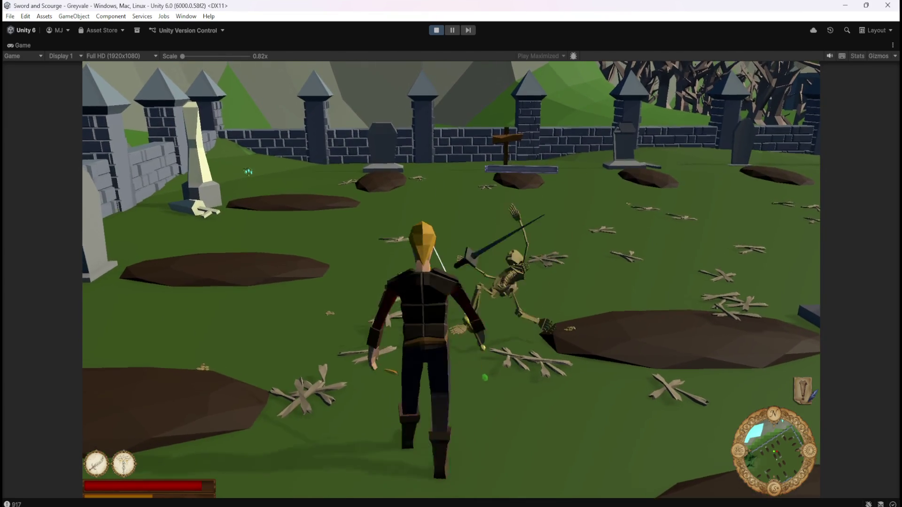
Face an approaching skeleton, finish it off and run past it.
key("w")
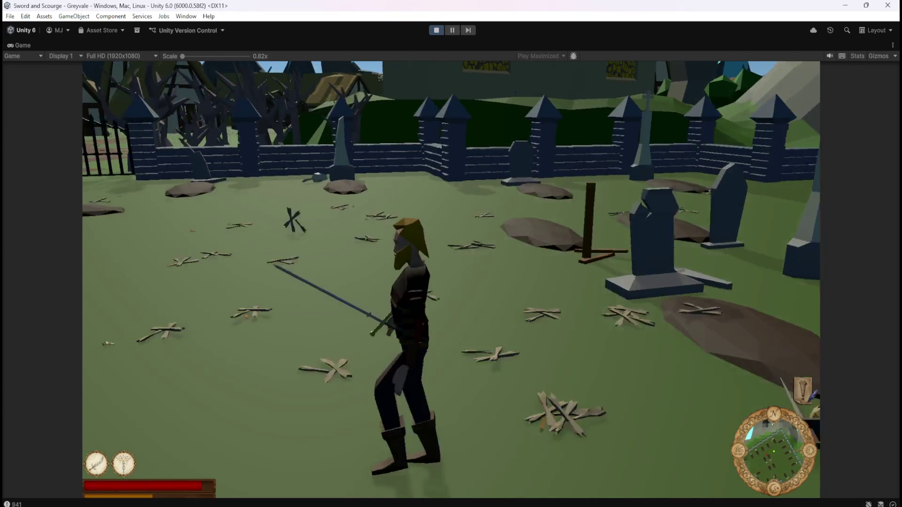
key("w")
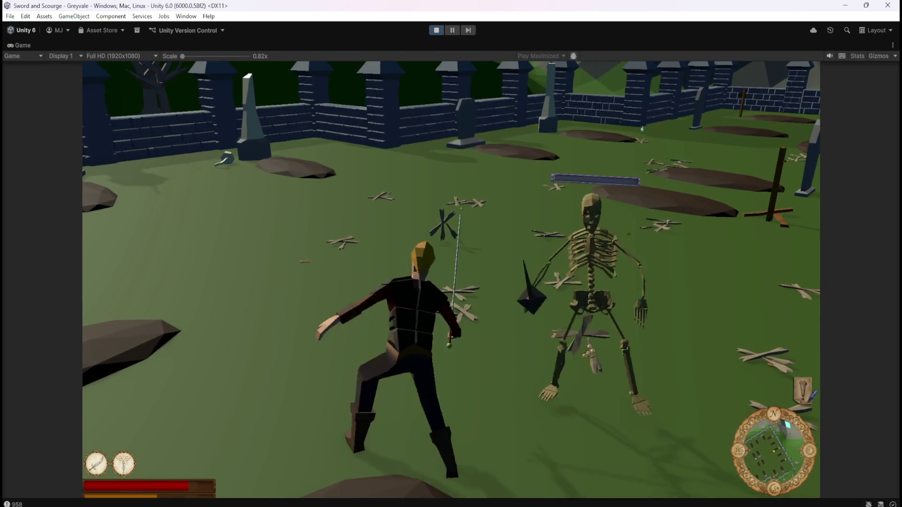
key("w")
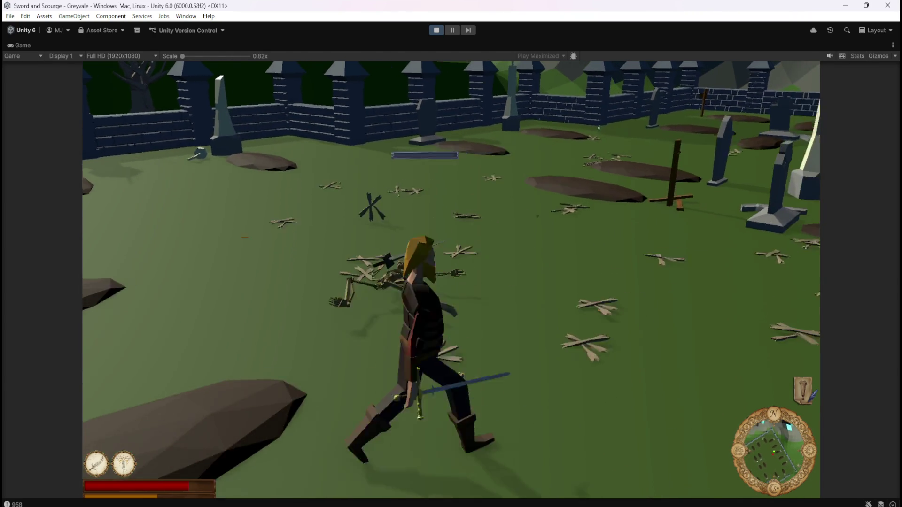
key("w")
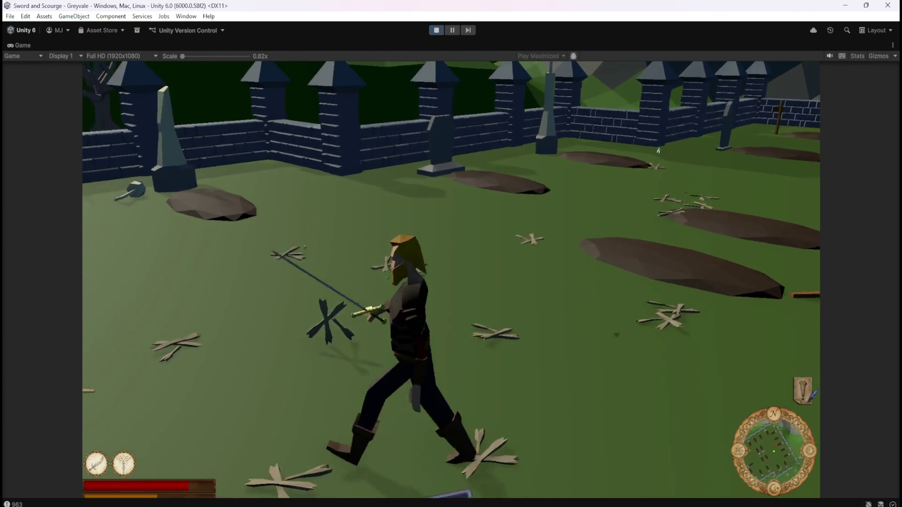
Walk on among the graves and slash an attacking skeleton until its health empties.
key("w")
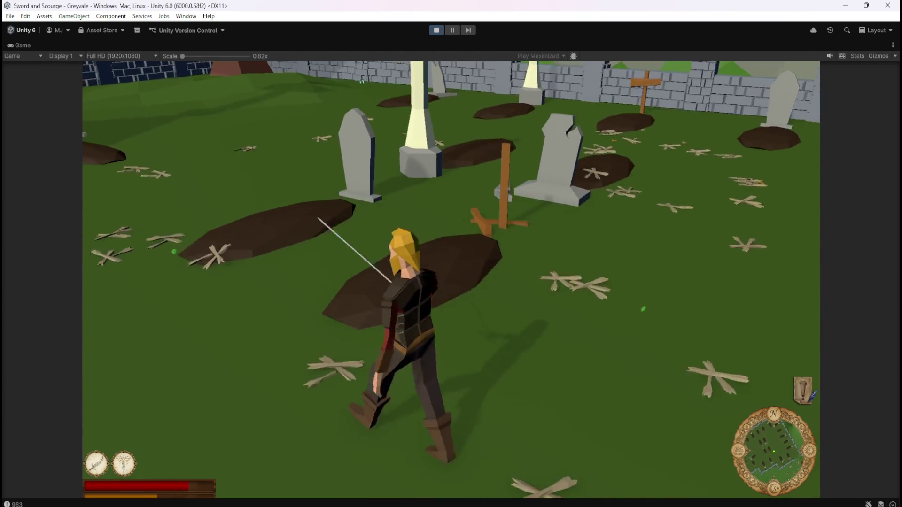
key("w")
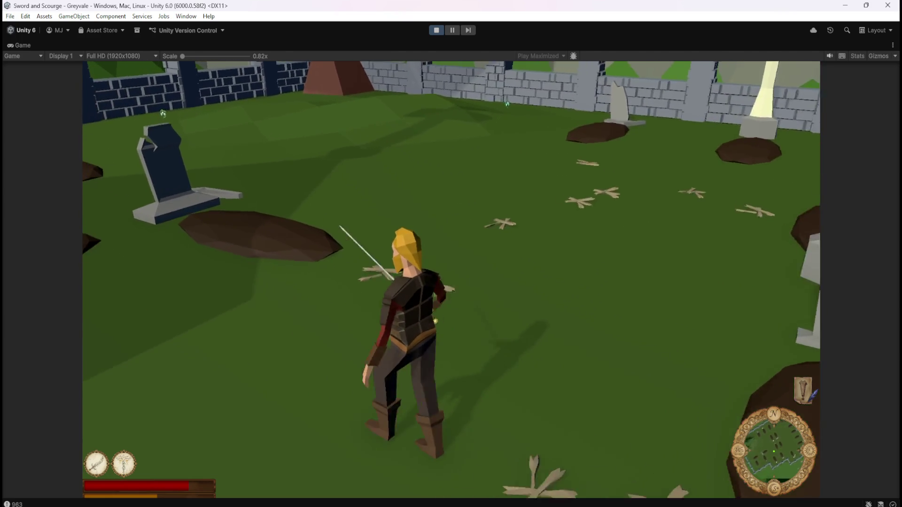
key("w")
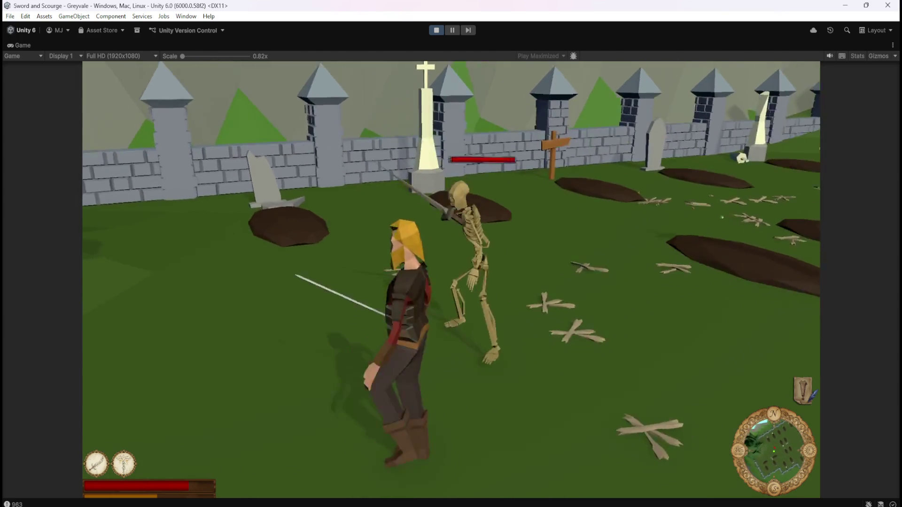
key("w")
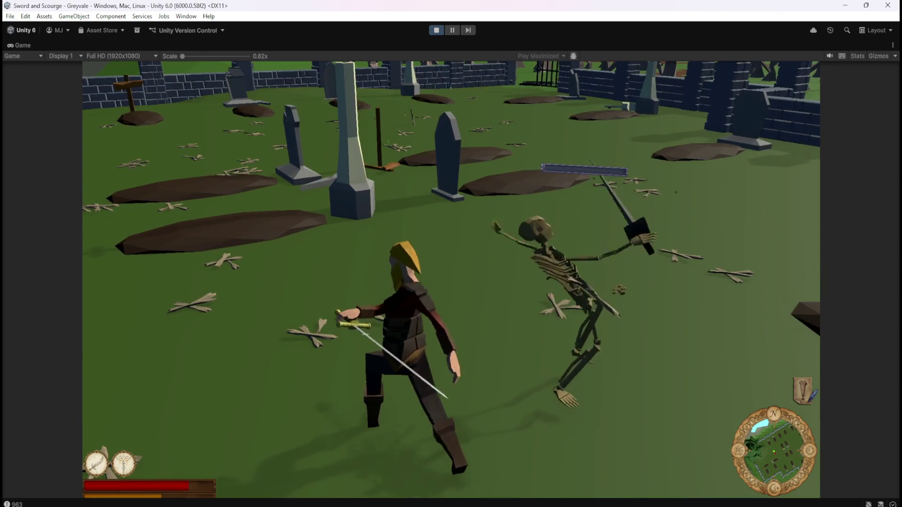
Head back toward the fence and strike the skeleton waiting there.
key("w")
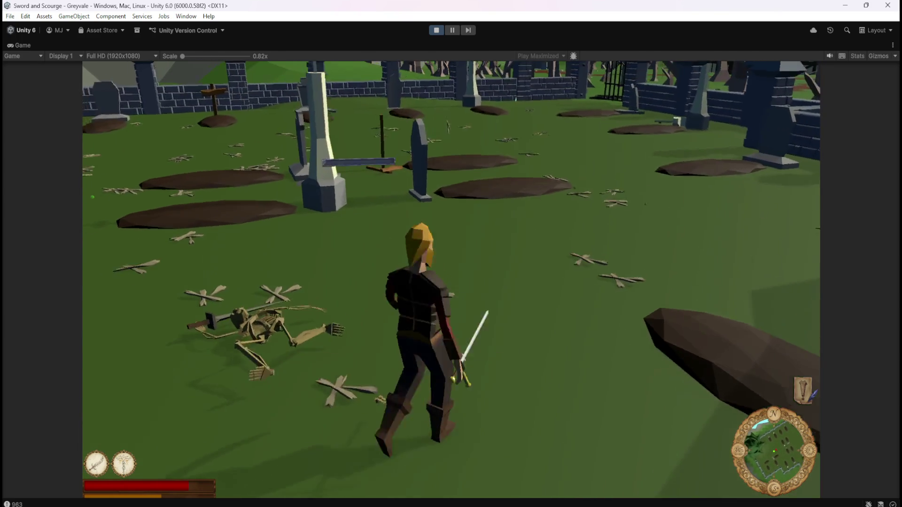
key("w")
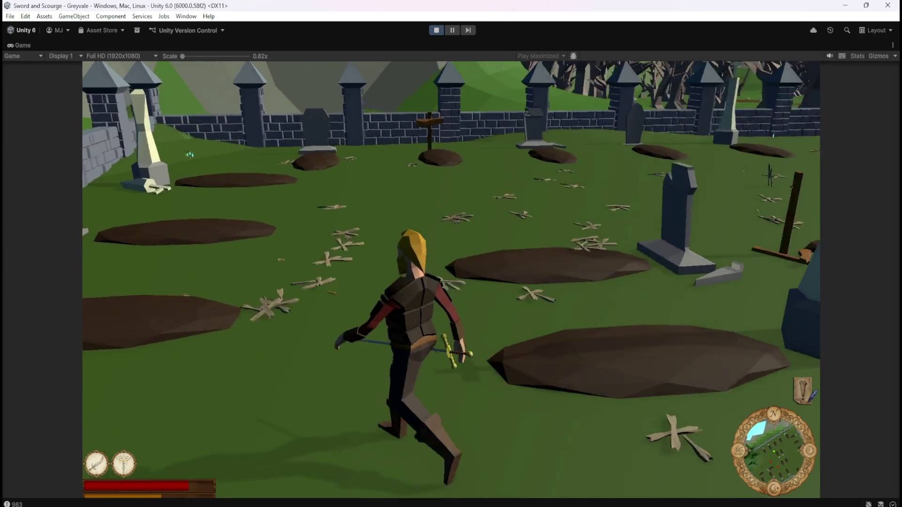
key("w")
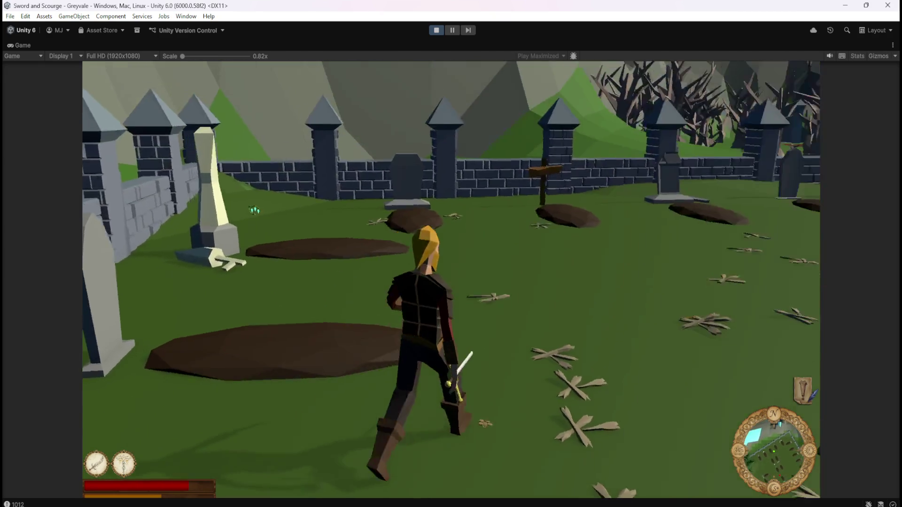
key("w")
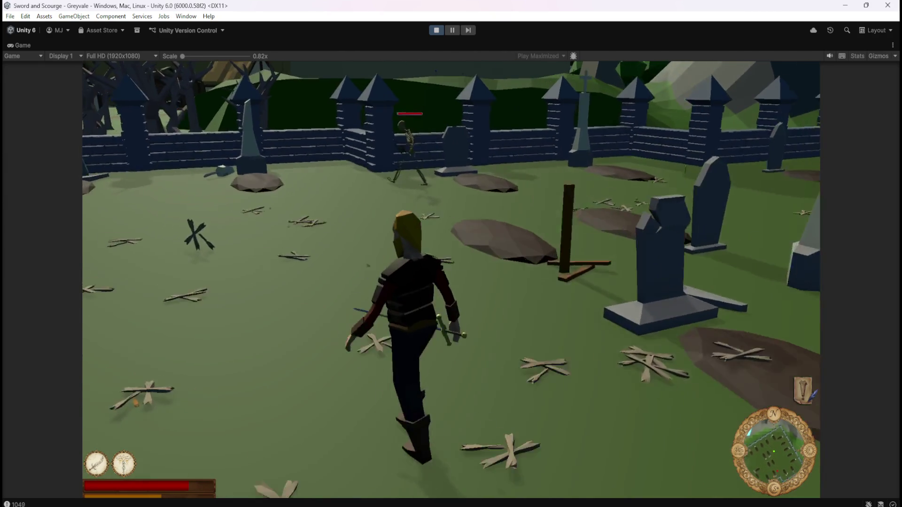
key("w")
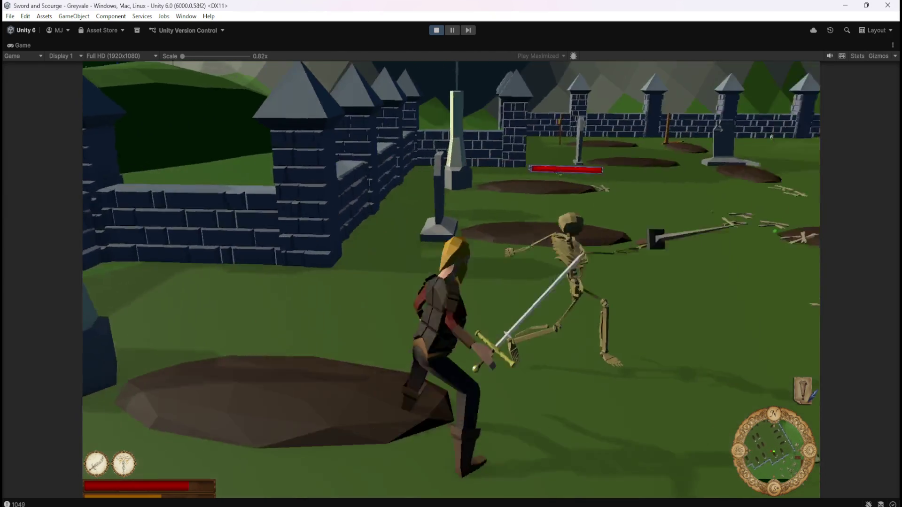
left_click(451, 254)
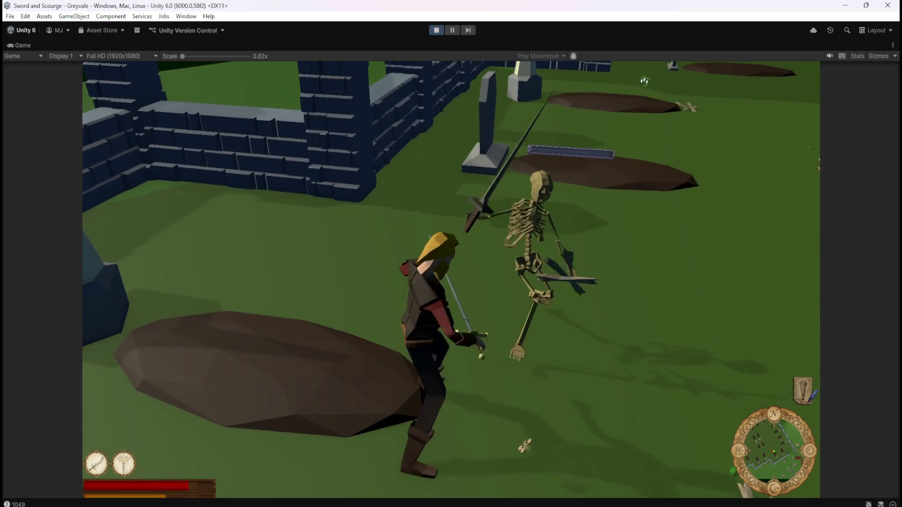
Run at an approaching skeleton and attack it until it collapses.
key("w")
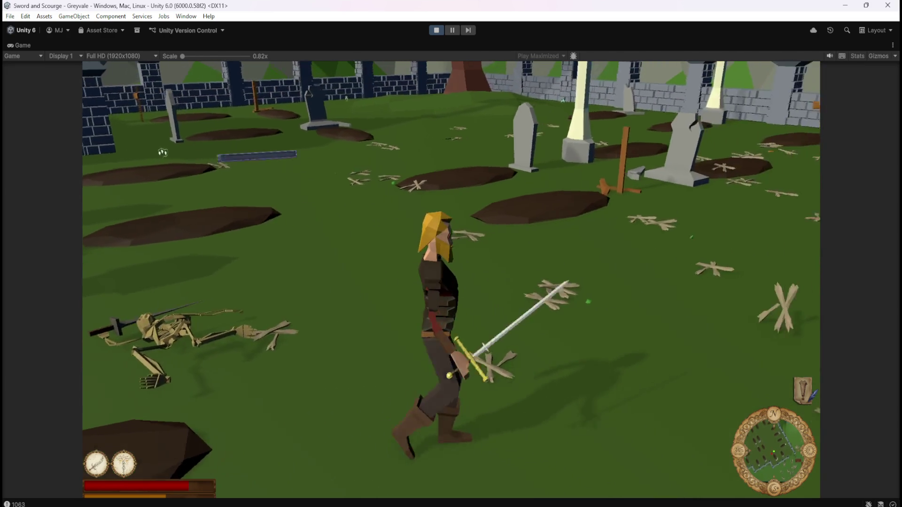
key("w")
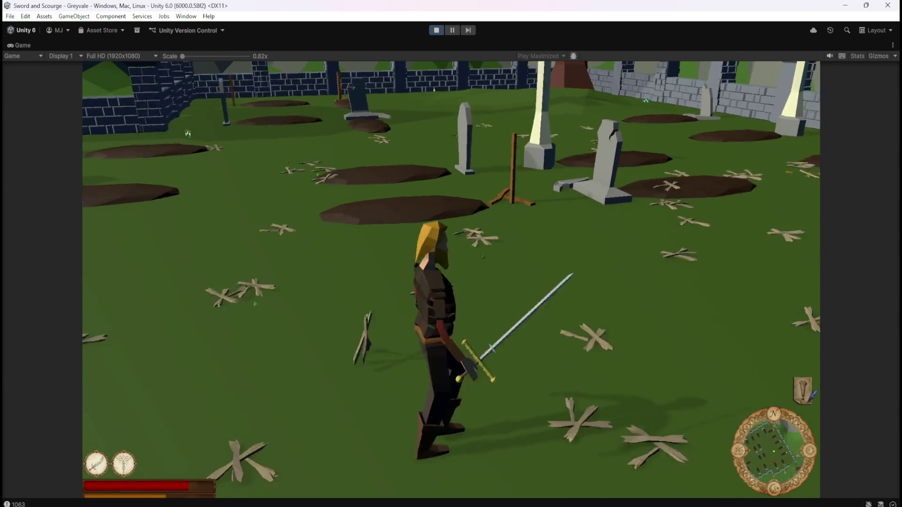
key("w")
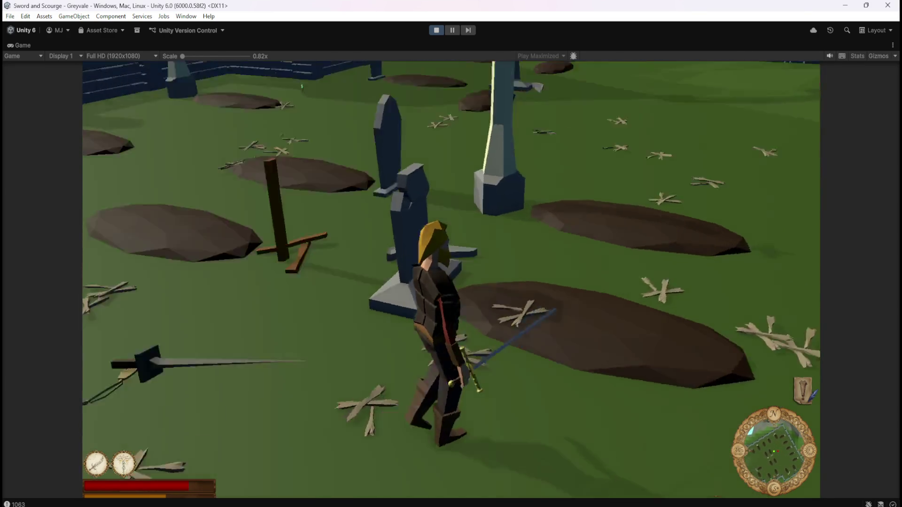
key("w")
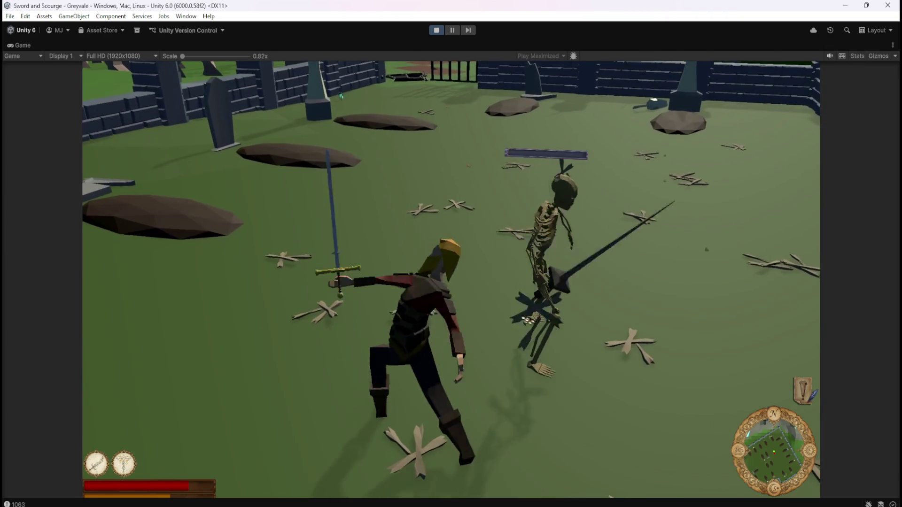
key("w")
key("w")
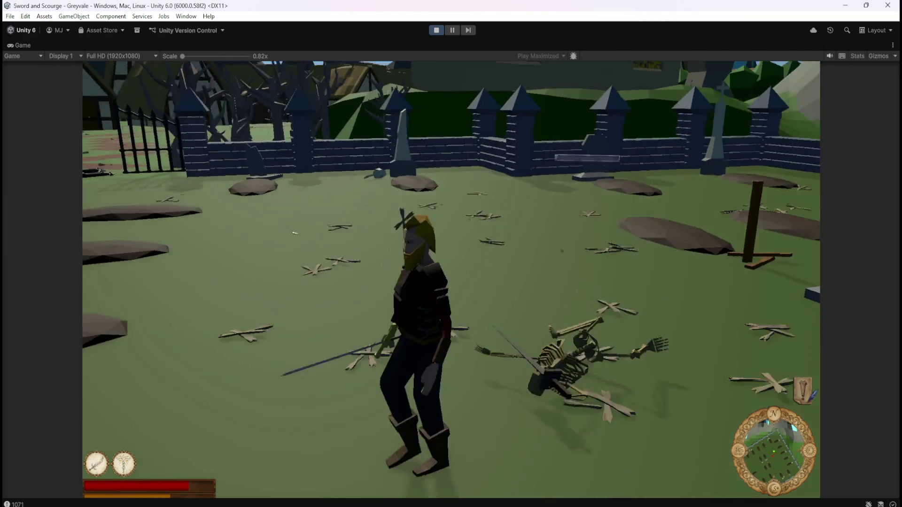
Run to the next skeleton and slash it so it collapses.
key("w")
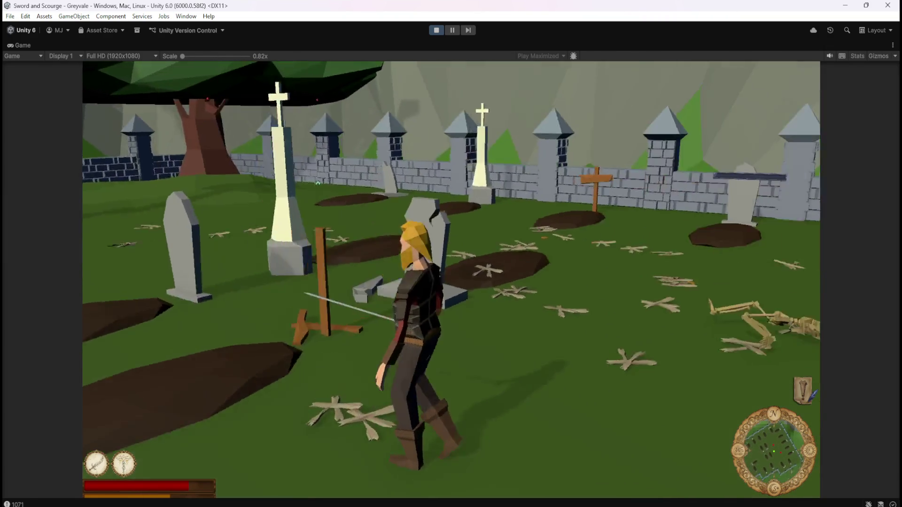
key("w")
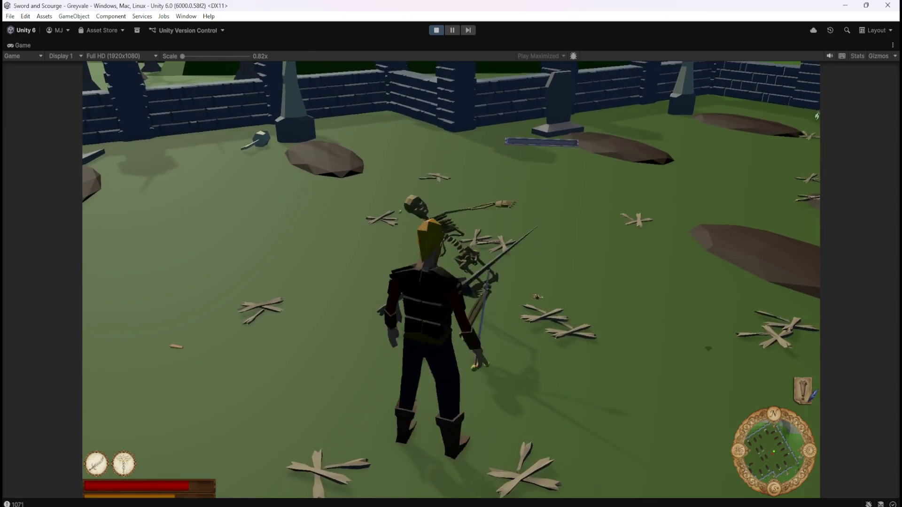
key("w")
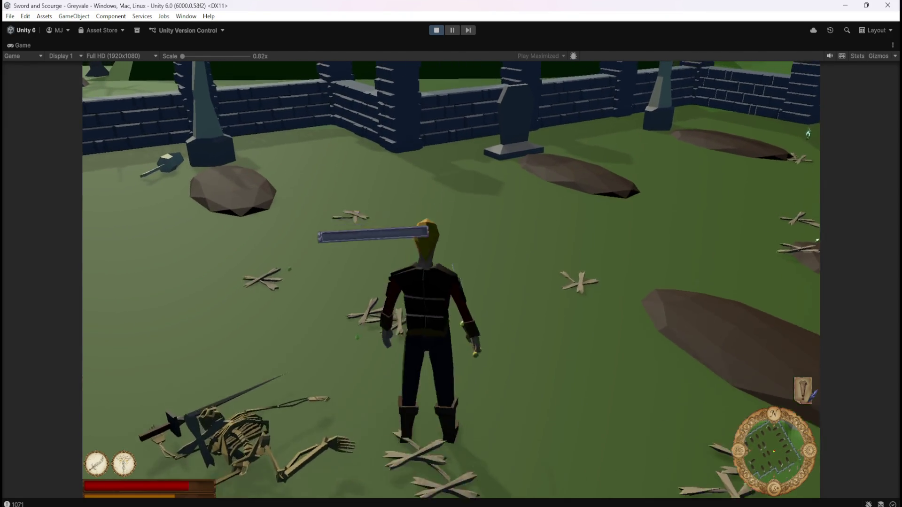
key("w")
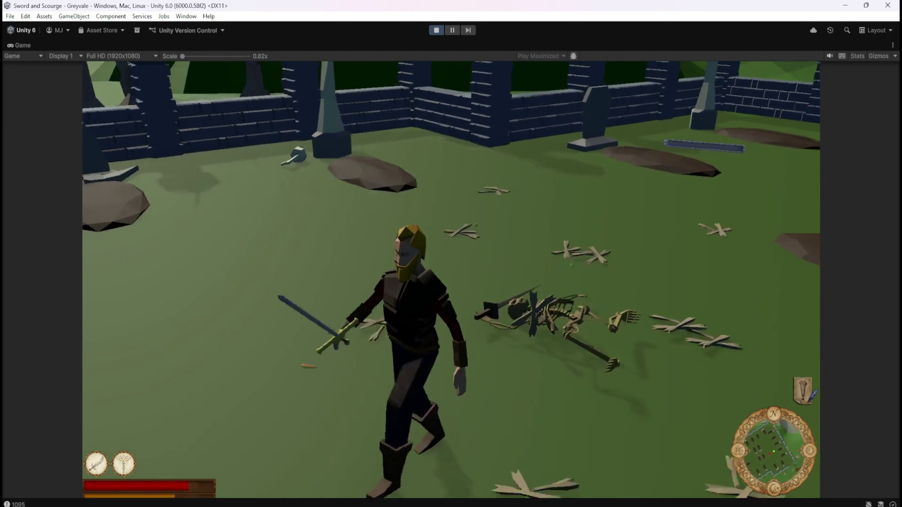
key("w")
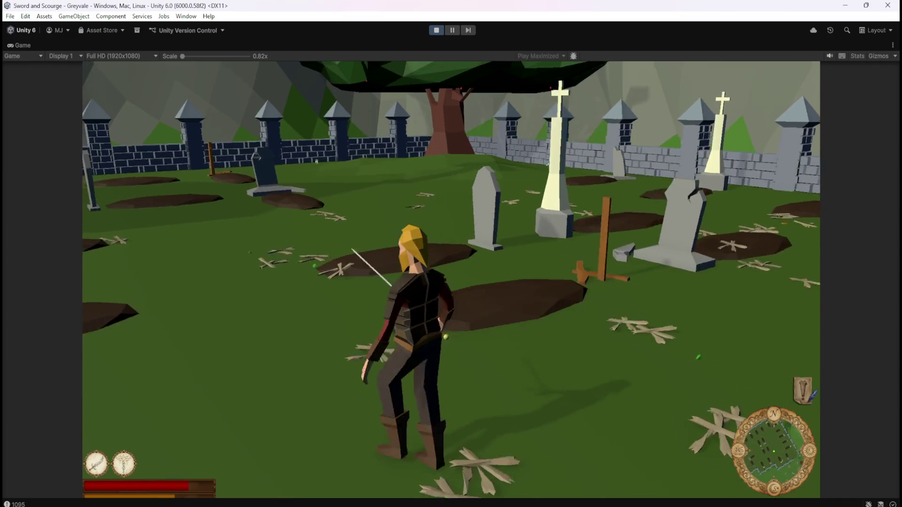
Chase the skeleton near the wall, circle it and attack with the sword.
key("w")
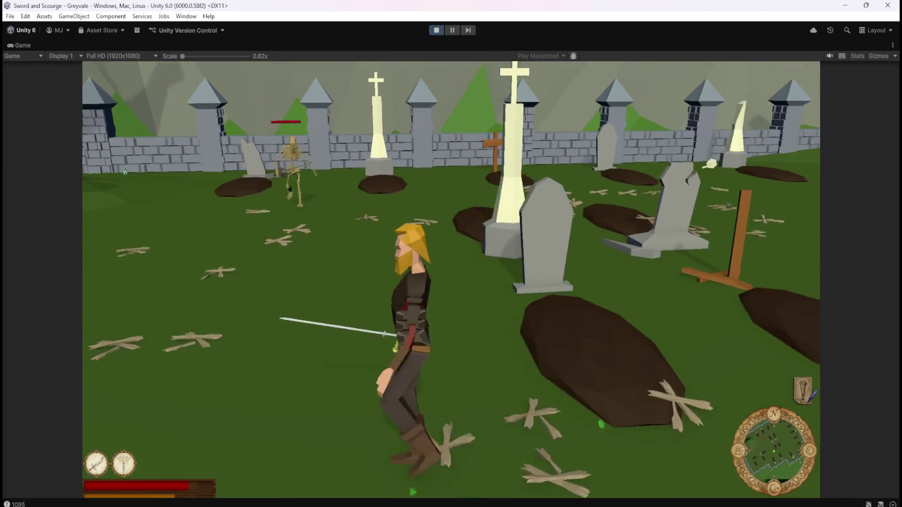
key("w")
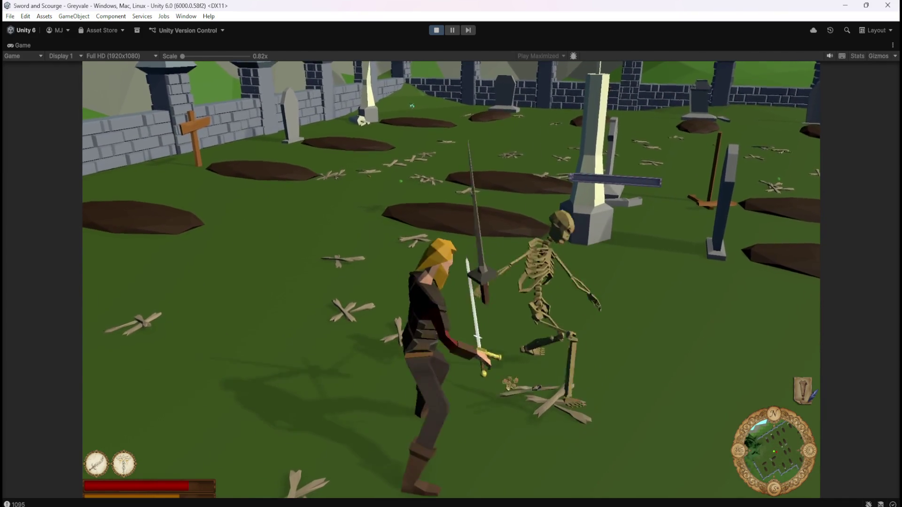
key("w")
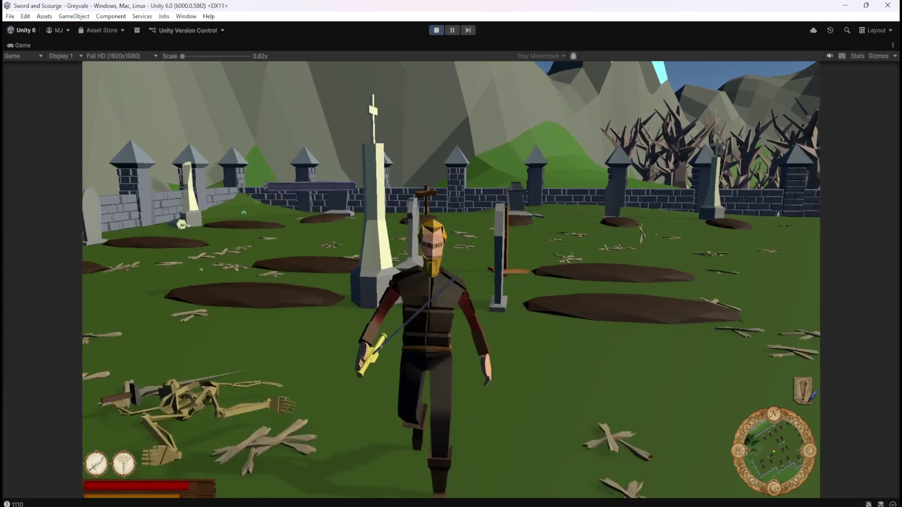
key("w")
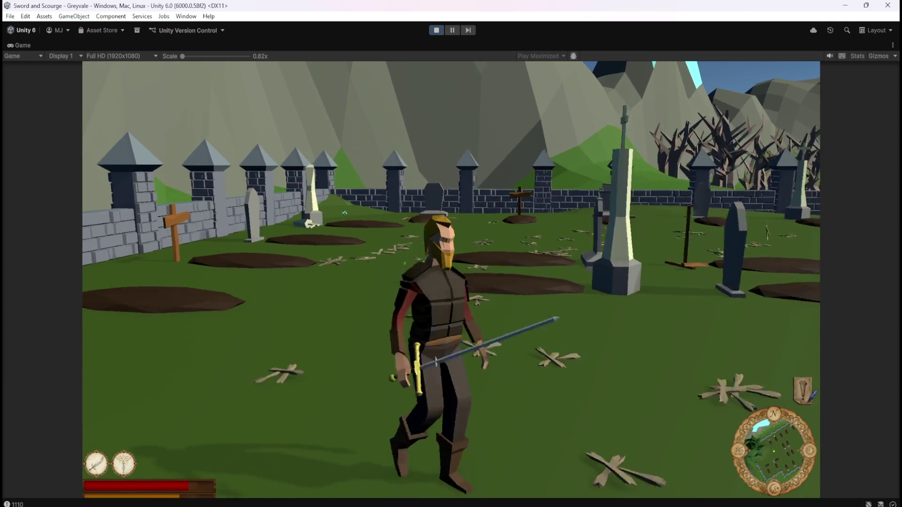
key("w")
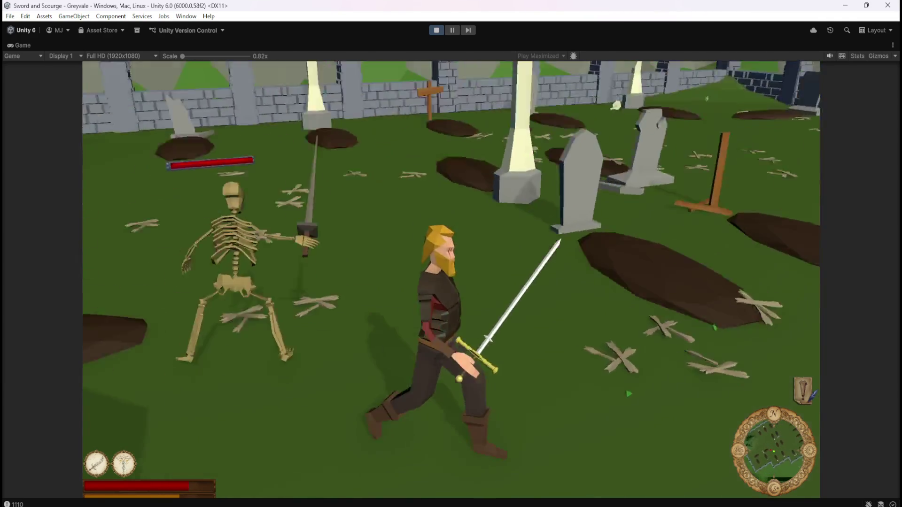
key("w")
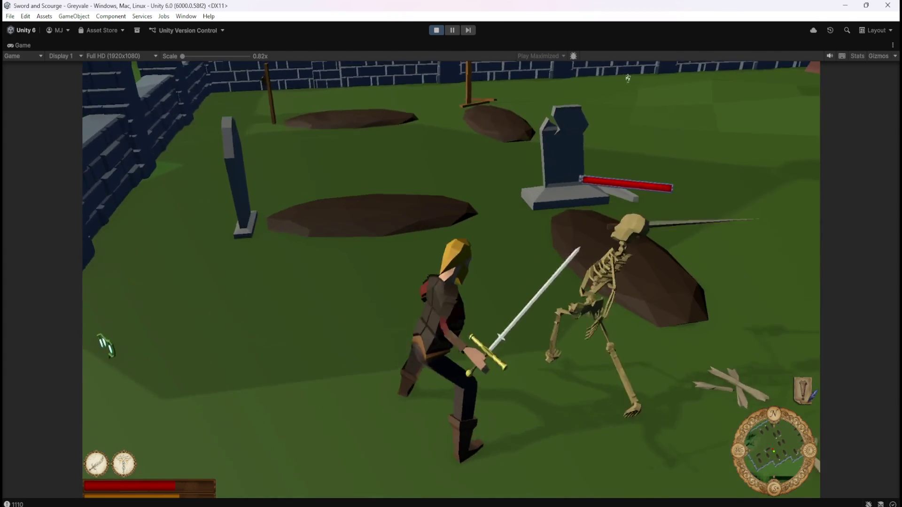
left_click(628, 78)
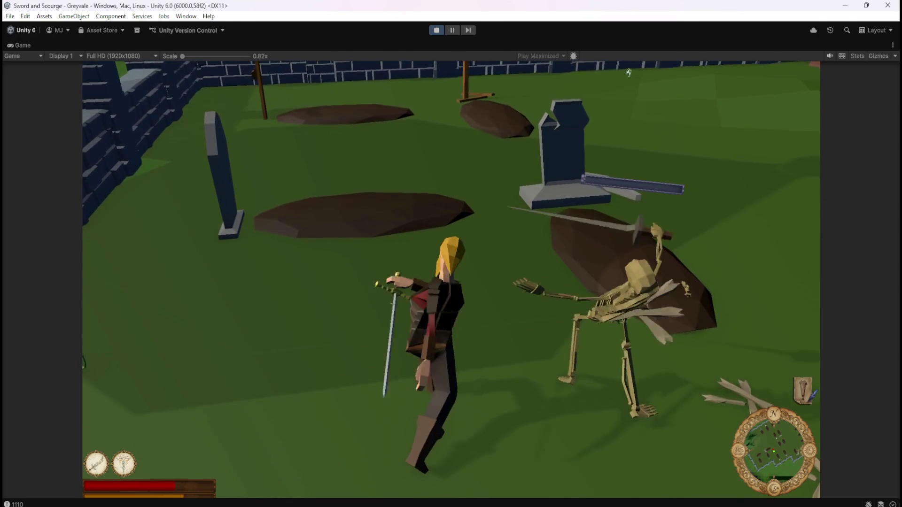
Run to the skeleton by the far wall and square off against it.
key("w")
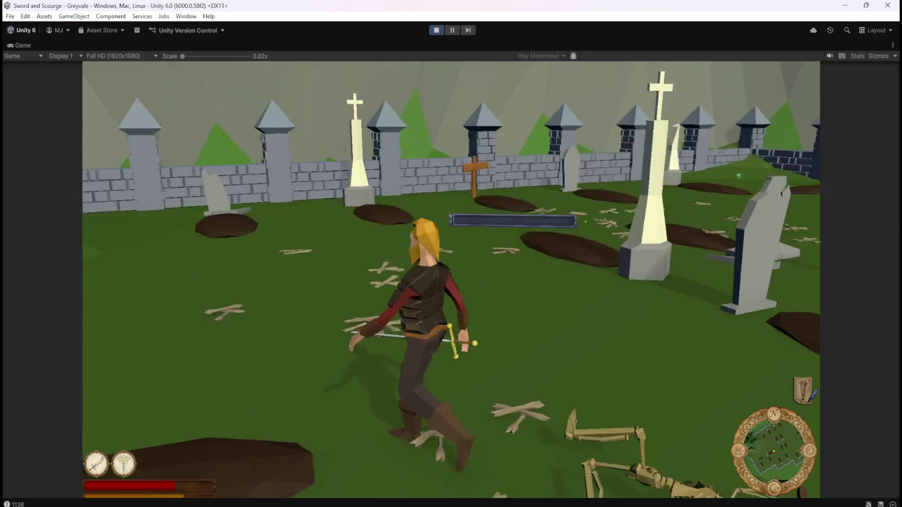
key("w")
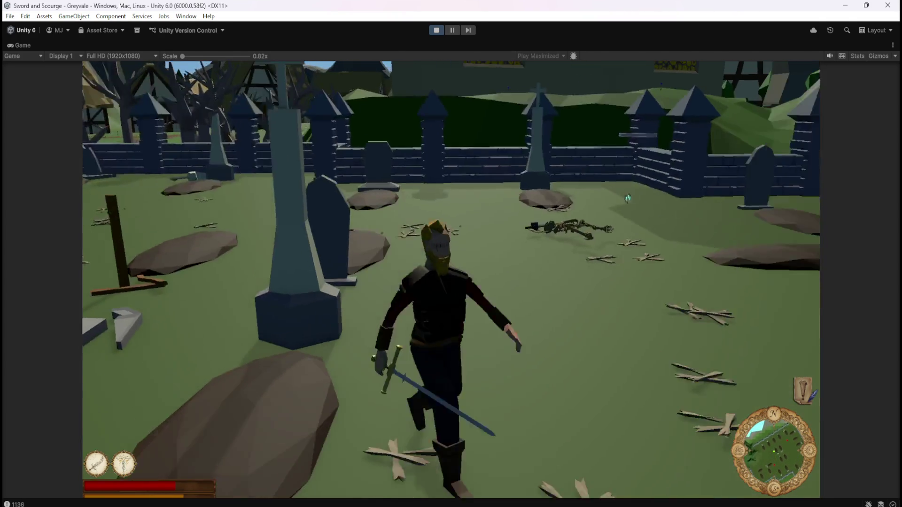
key("w")
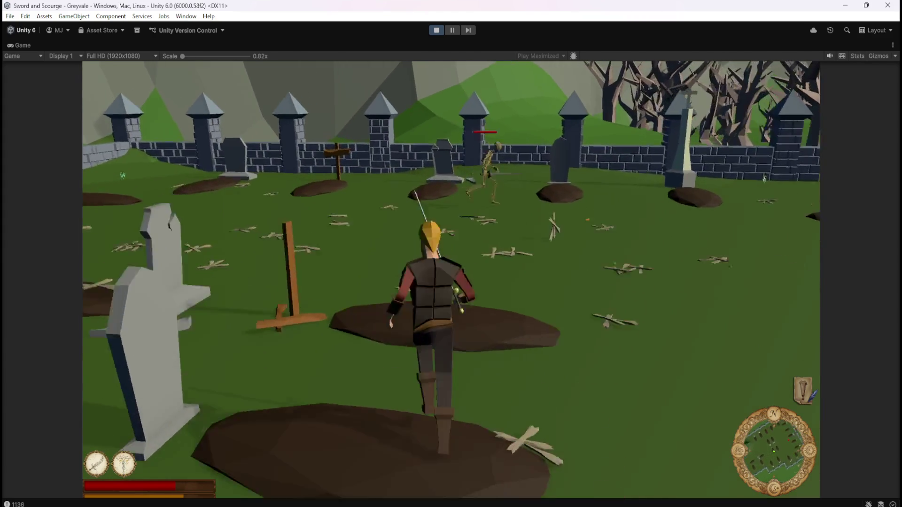
key("w")
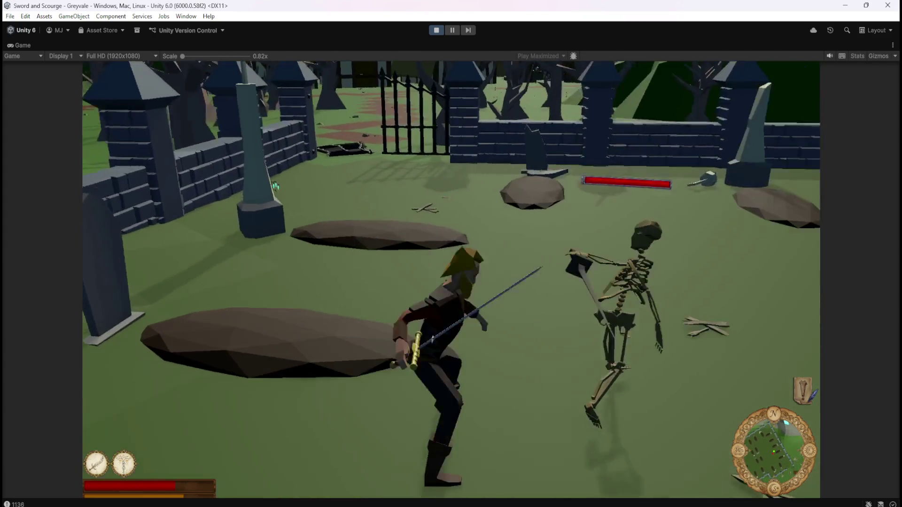